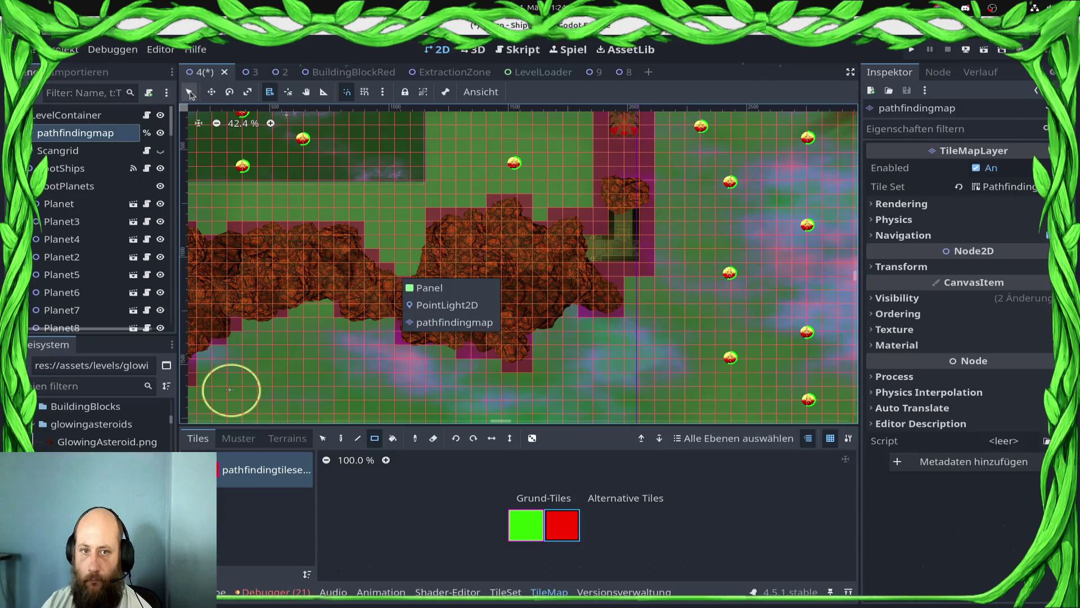
Step: Paint green pathfinding tiles over the blocked red tiles below the building block
click(191, 94)
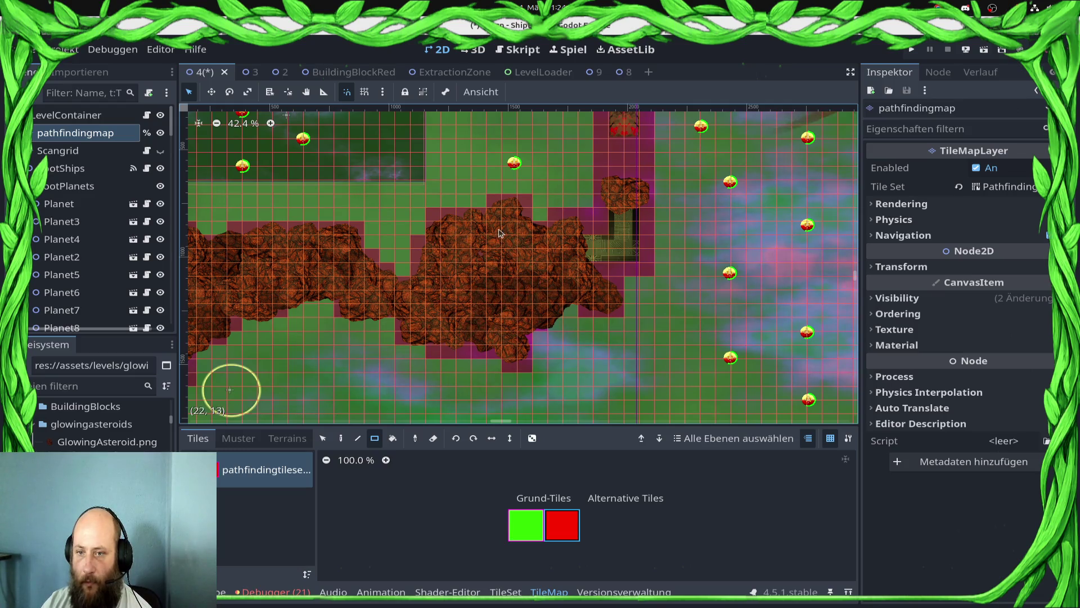
scroll(583, 269, up, 4)
scroll(583, 270, right, 3)
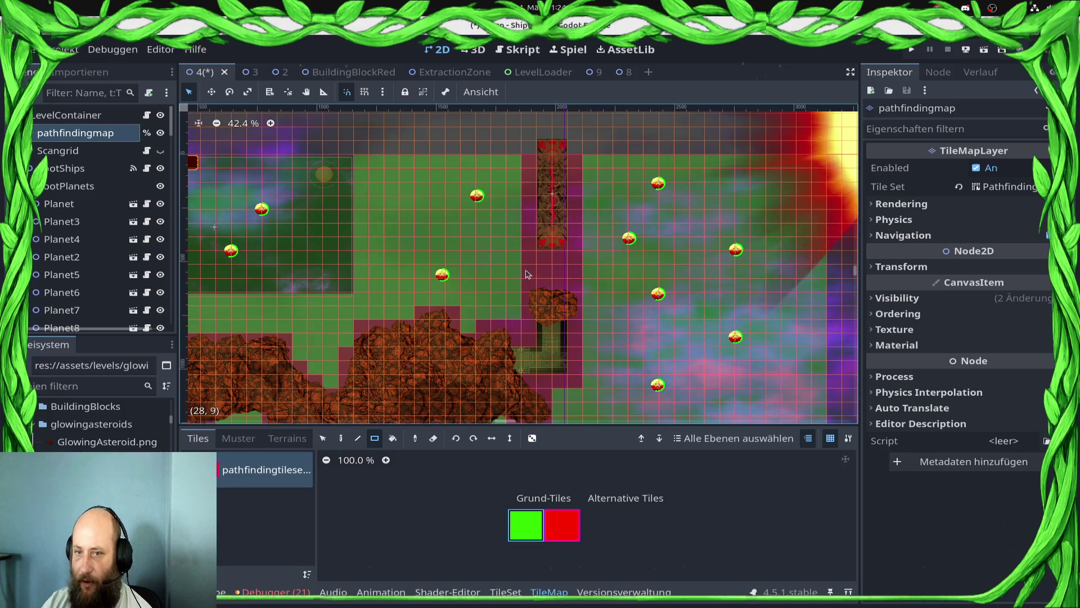
drag(529, 257, 575, 288)
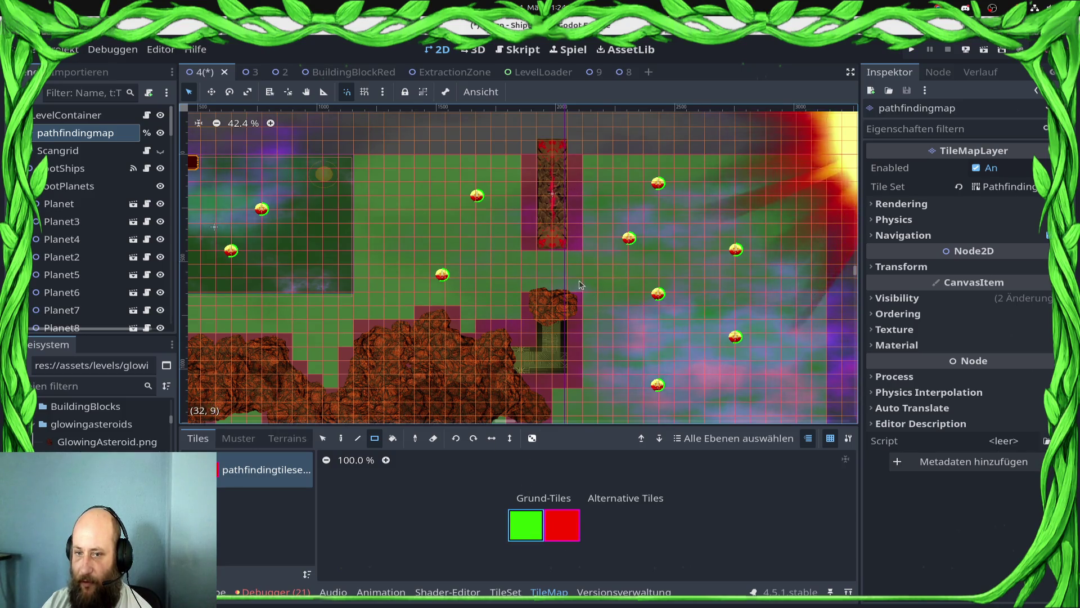
scroll(580, 285, up, 6)
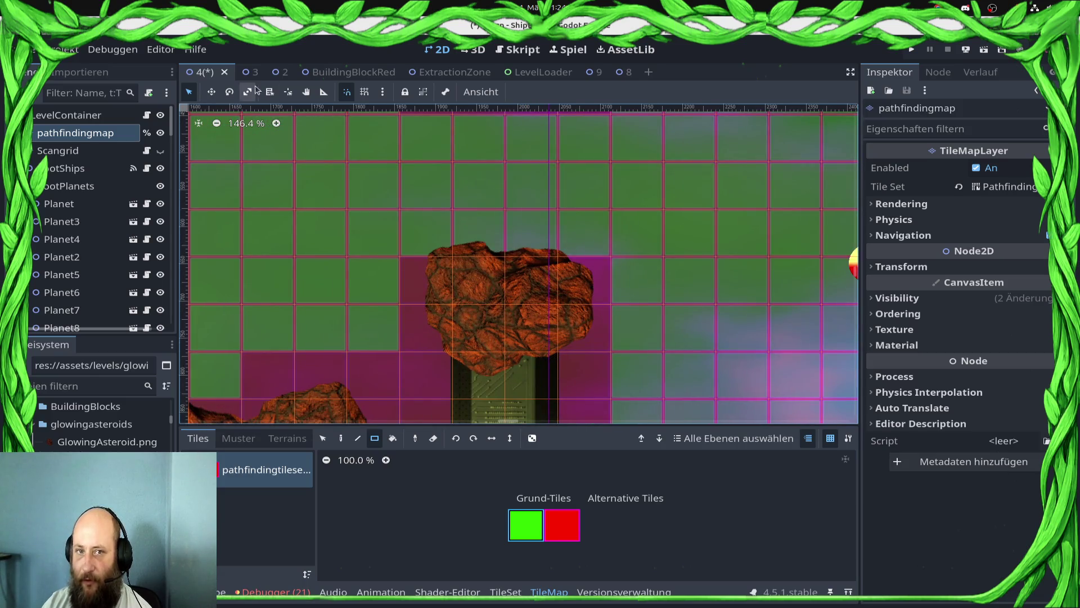
Step: Pick the Glowing24 asteroid sprite from the stacked nodes and delete it
click(267, 92)
click(507, 316)
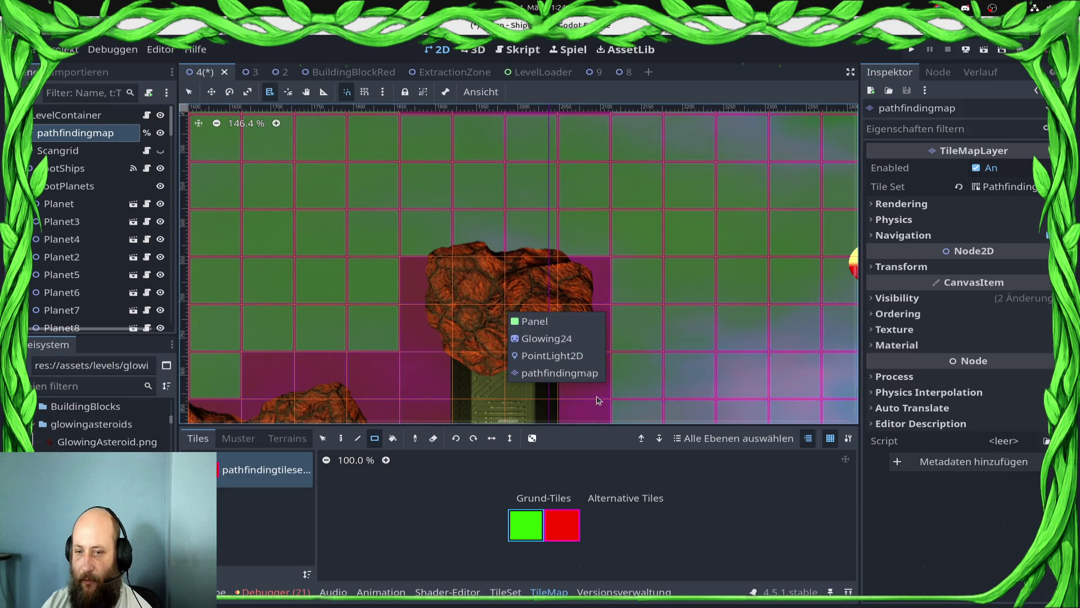
click(547, 339)
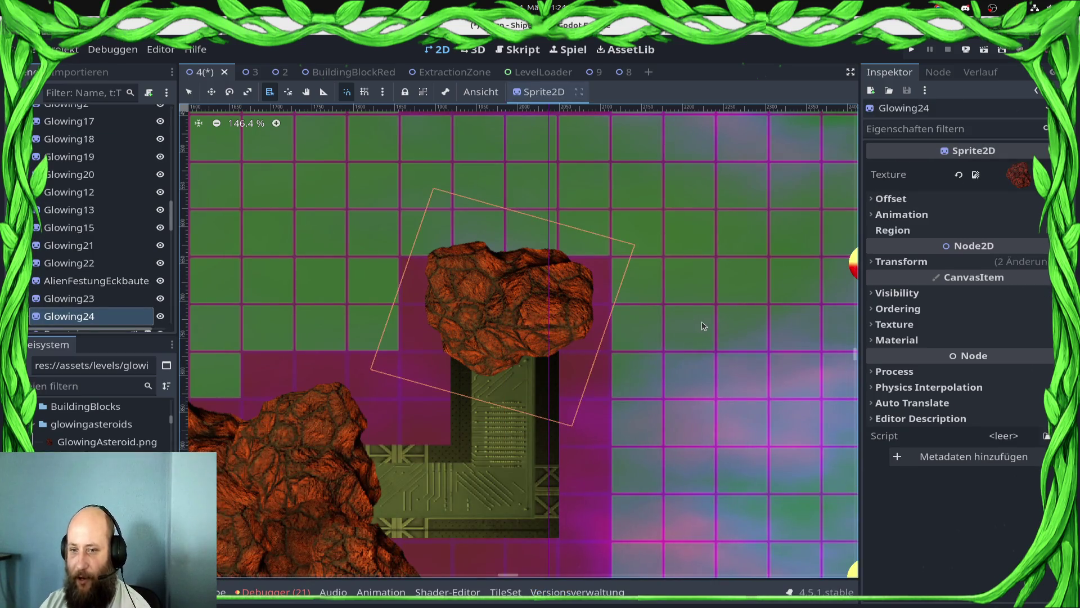
key(Delete)
Step: Save the level scene and reselect the pathfindingmap tile layer
scroll(533, 344, down, 3)
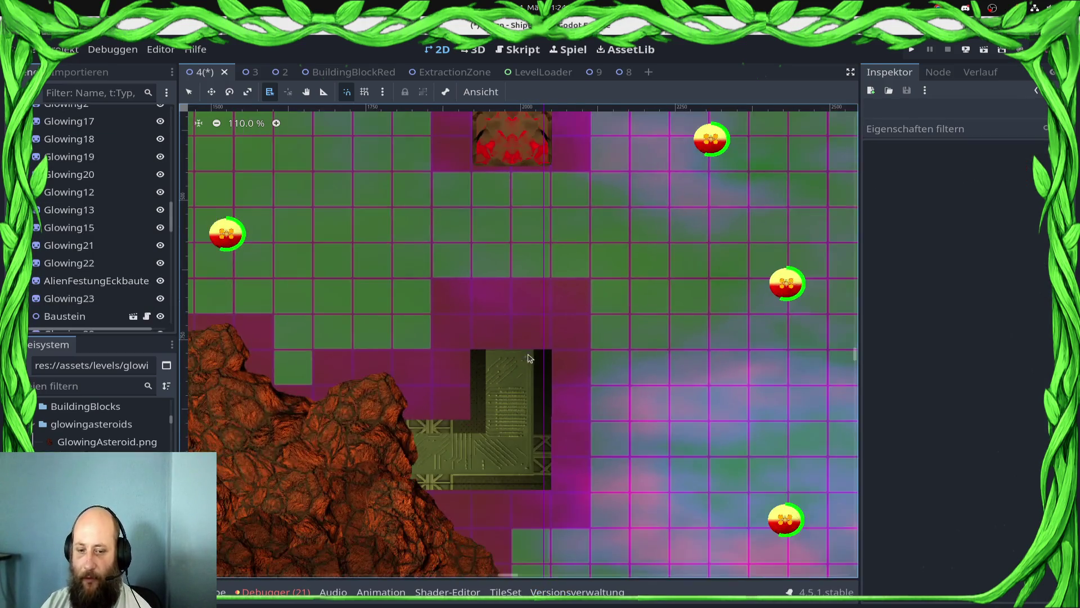
scroll(502, 320, down, 1)
click(276, 591)
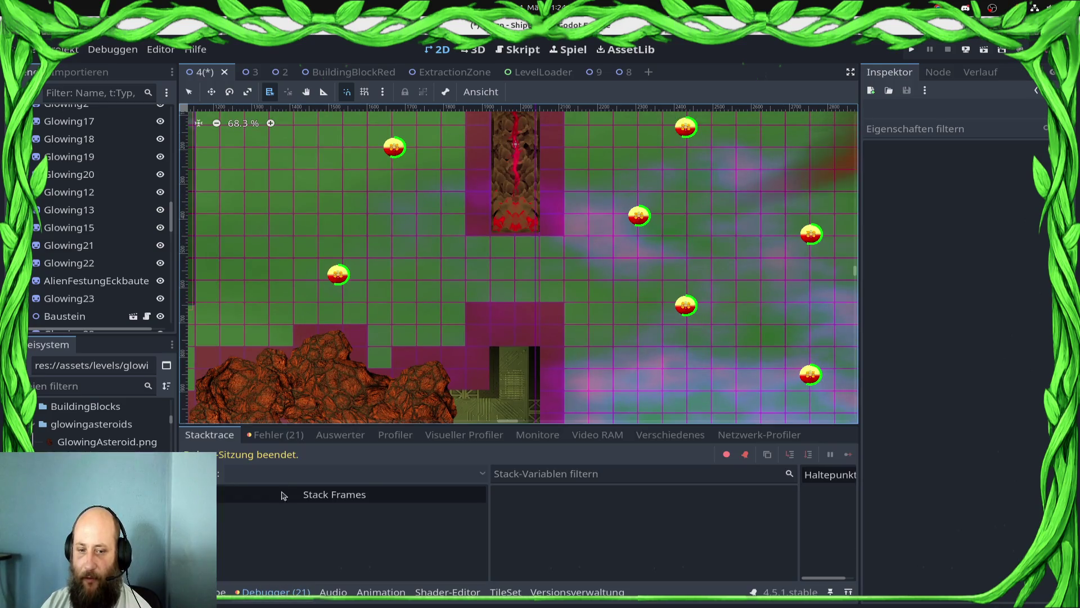
key(ctrl+s)
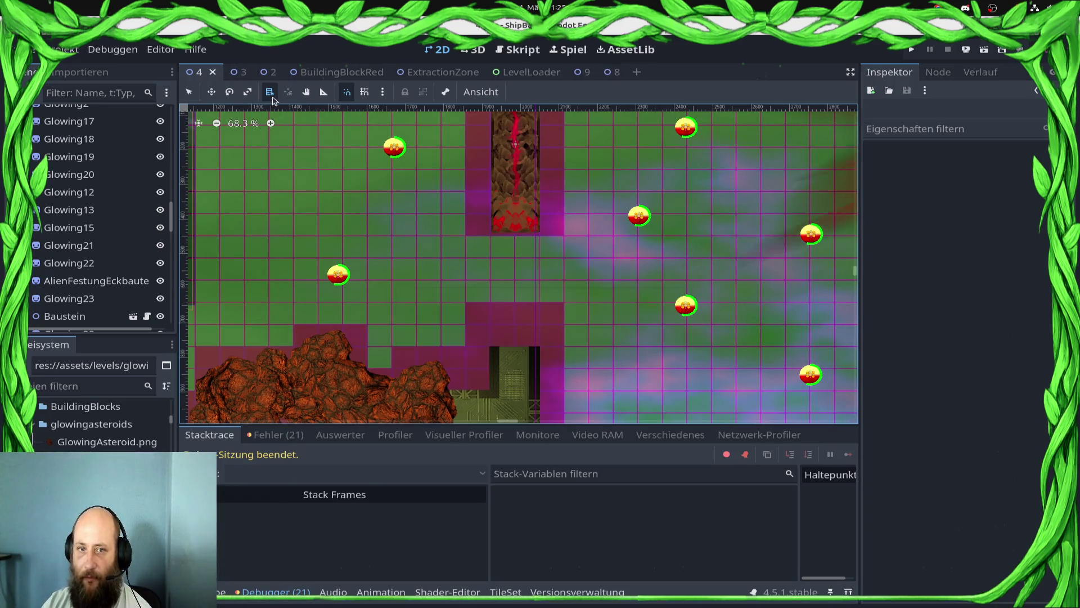
scroll(78, 185, up, 5)
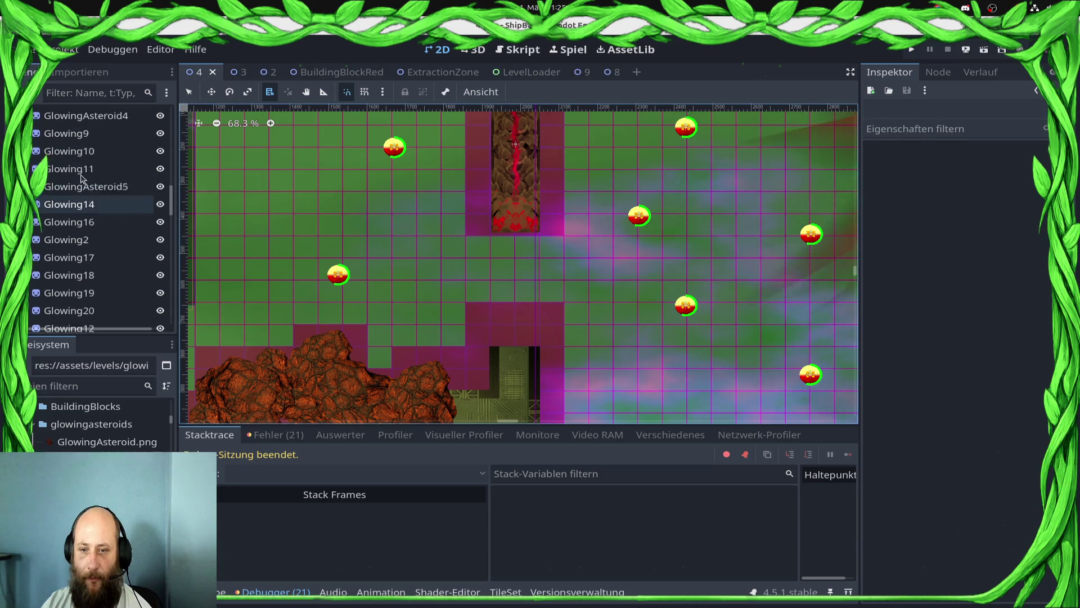
scroll(78, 186, up, 10)
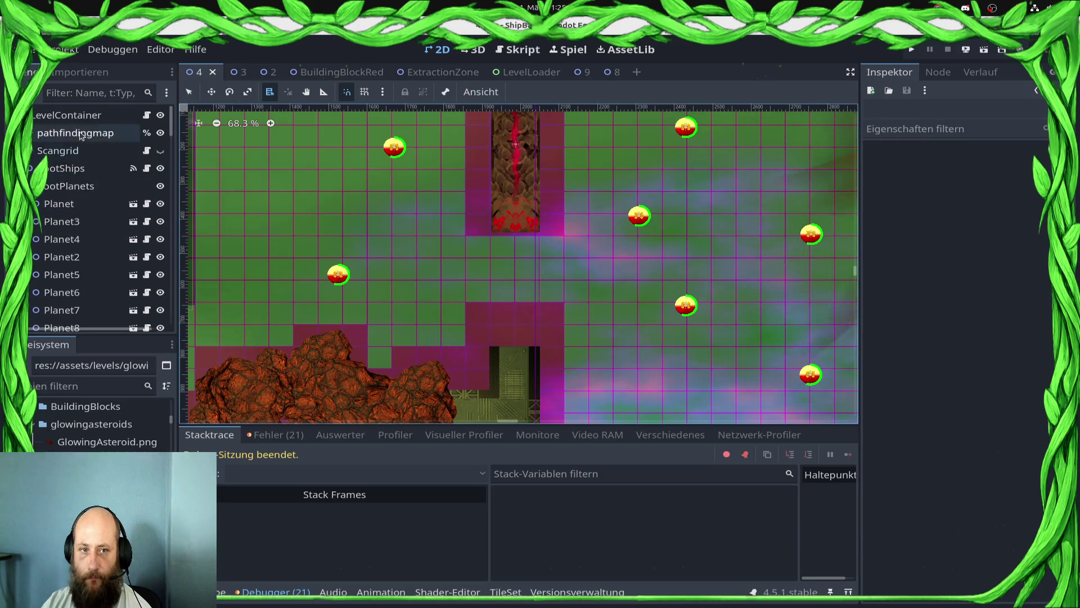
click(81, 133)
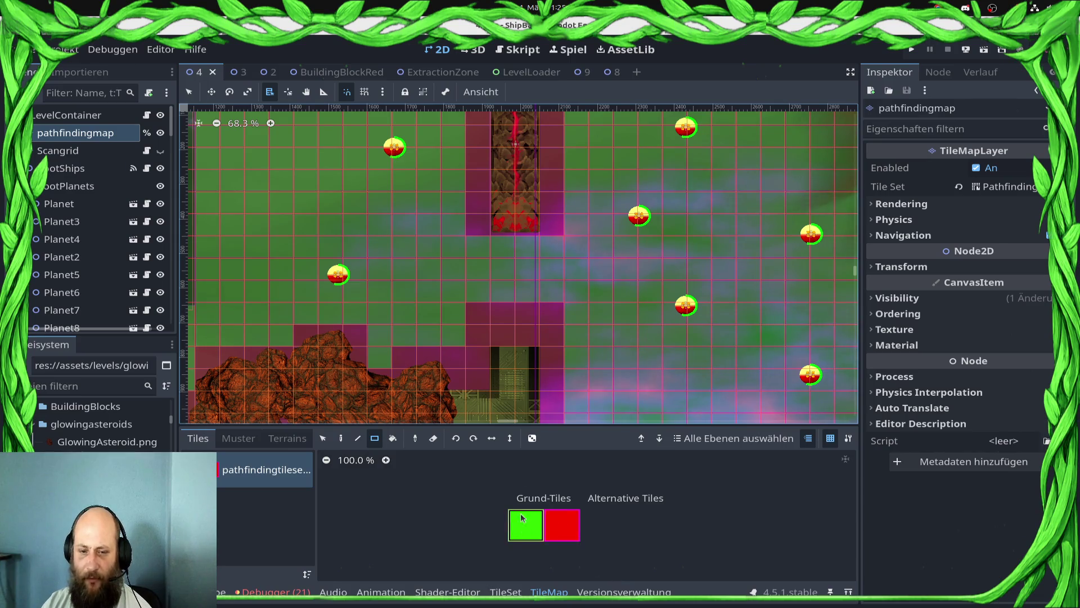
Step: Paint a short row of pathfinding tiles beside the building block and save
alt+right_click(484, 319)
click(557, 325)
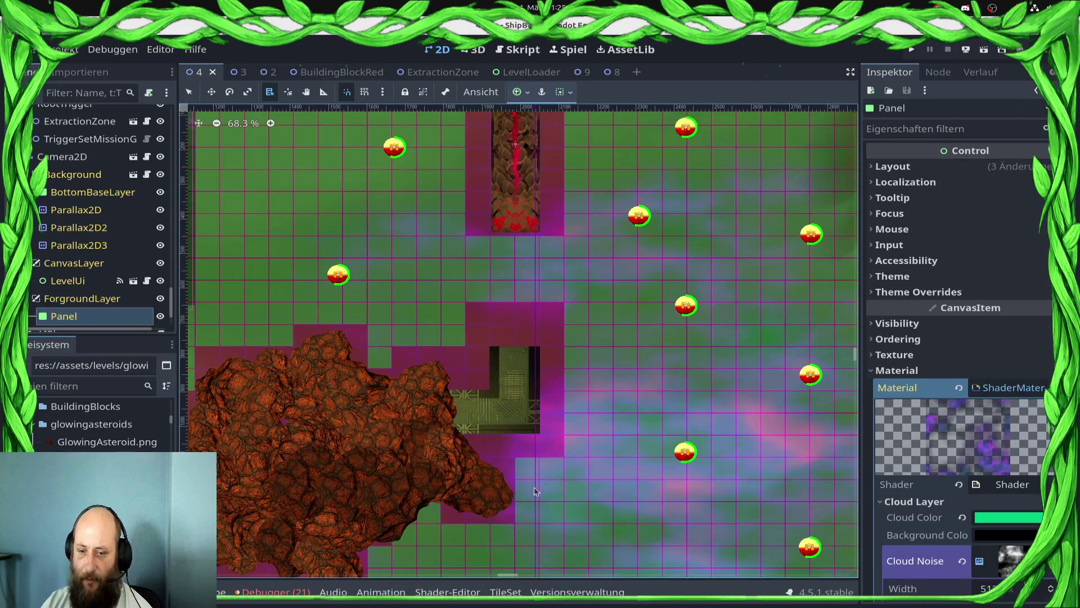
scroll(113, 282, up, 5)
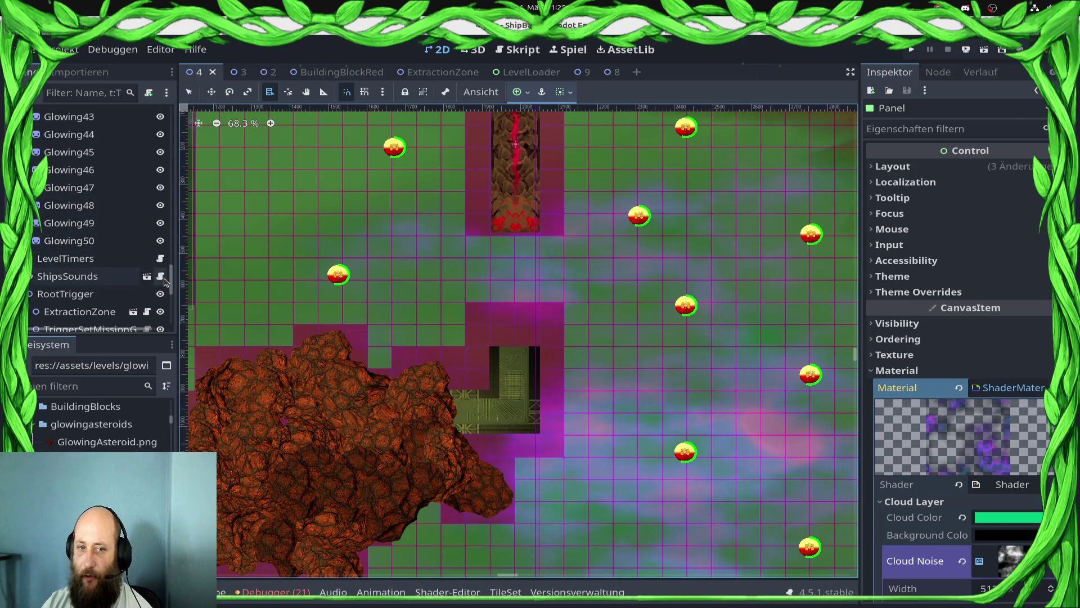
drag(171, 282, 171, 121)
click(76, 133)
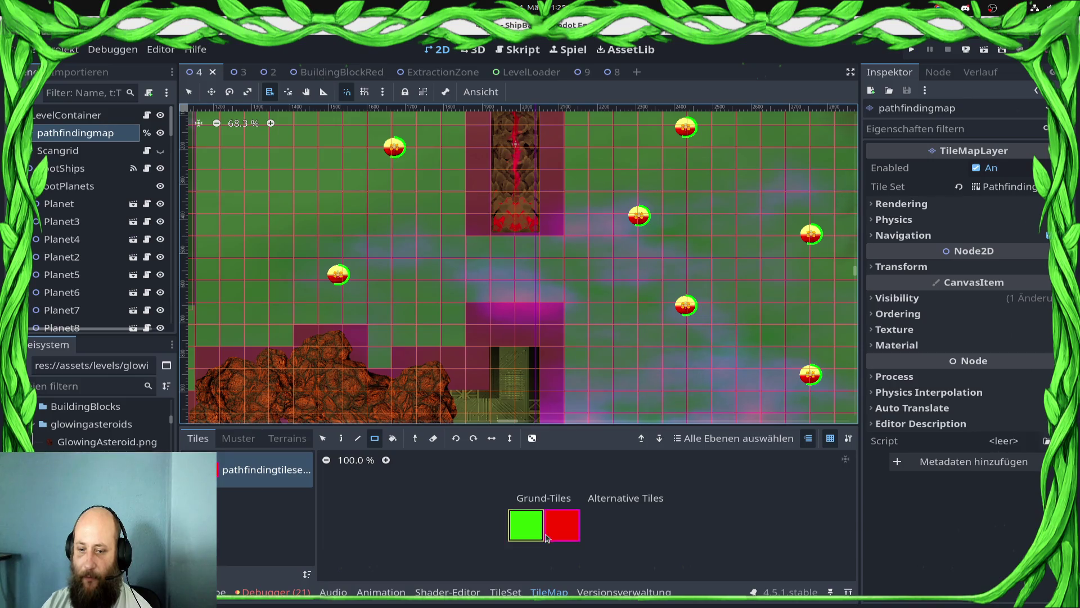
drag(487, 322, 555, 322)
scroll(516, 255, down, 4)
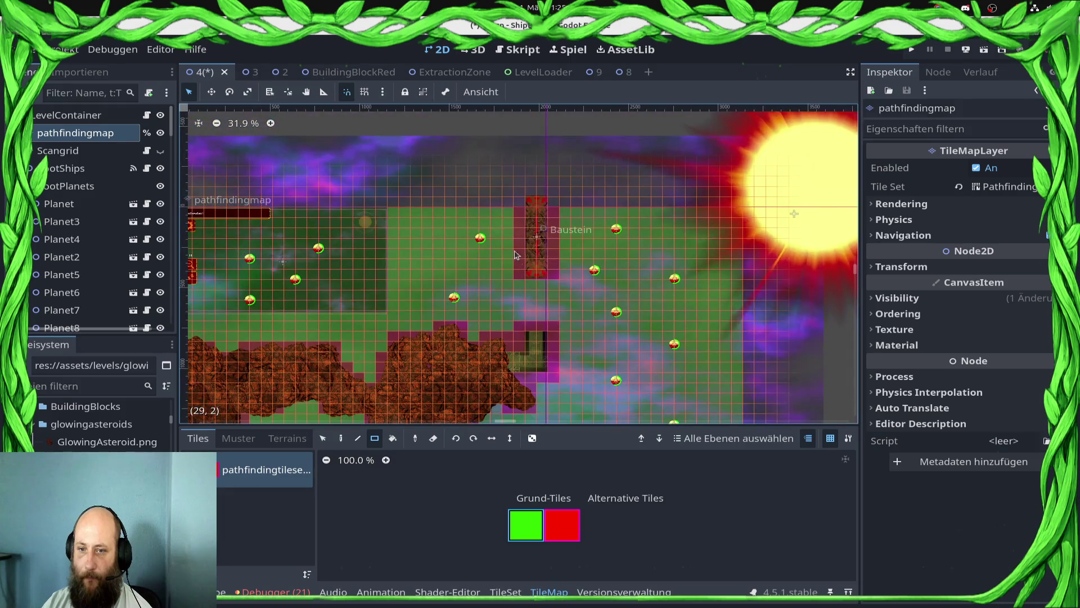
scroll(581, 272, down, 4)
scroll(612, 297, up, 4)
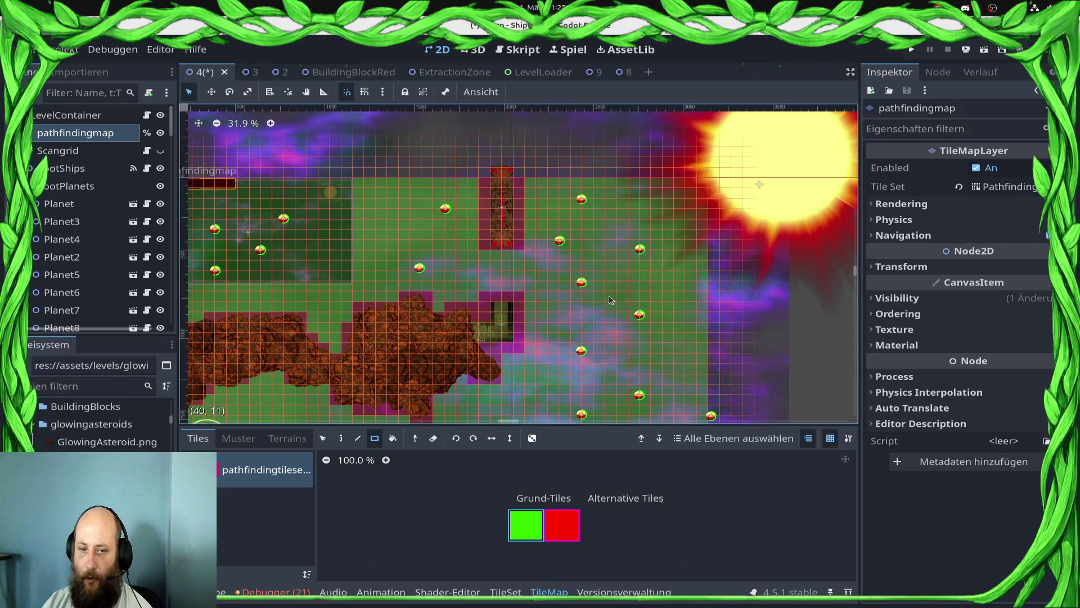
key(ctrl+s)
Step: Paint a 3x3 block of pathfinding tiles near the asteroid and save again
scroll(298, 399, up, 5)
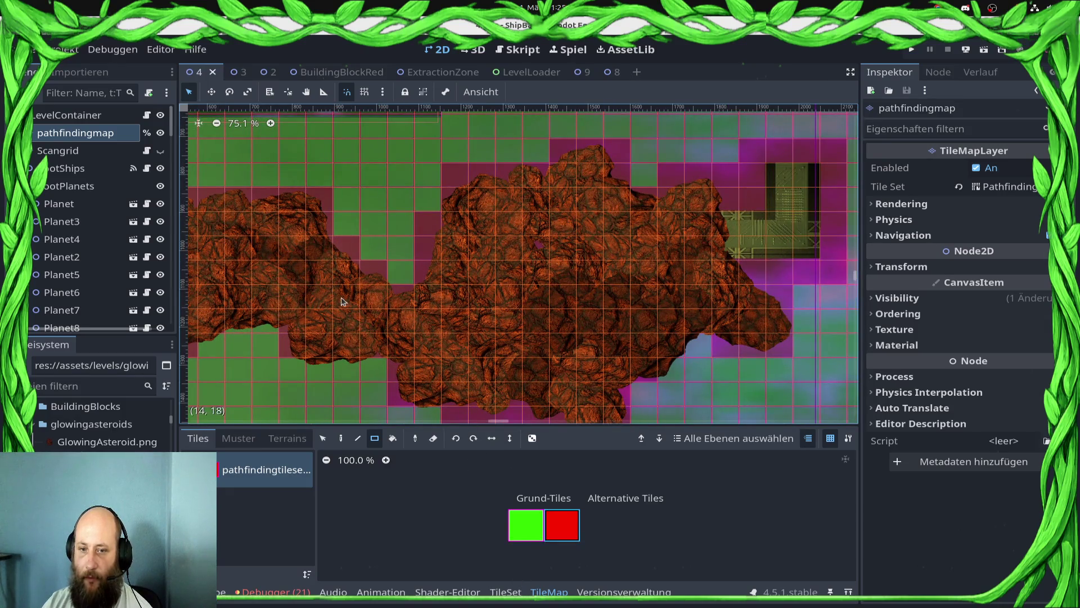
drag(418, 361, 419, 363)
scroll(506, 338, down, 4)
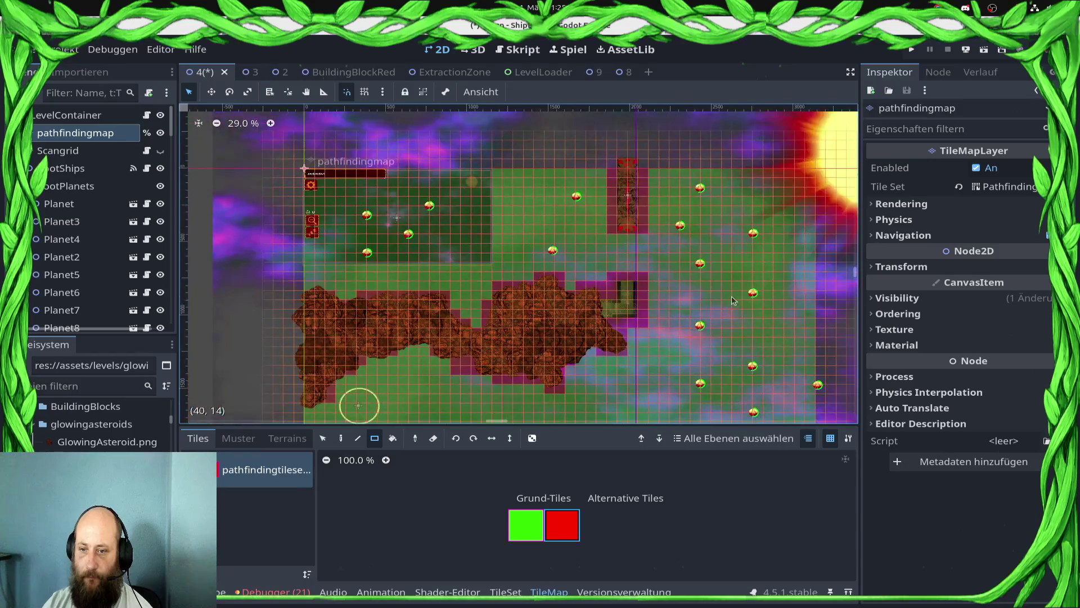
key(ctrl+s)
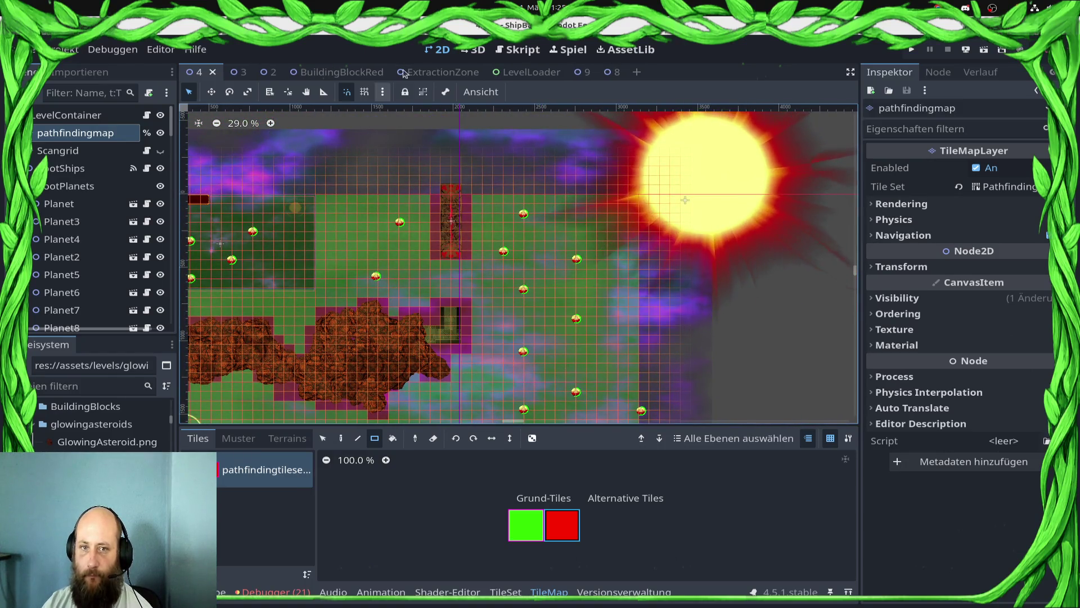
Step: Switch to the script view and select the ExtractionZone and TriggerSetMissionGoal nodes
click(511, 53)
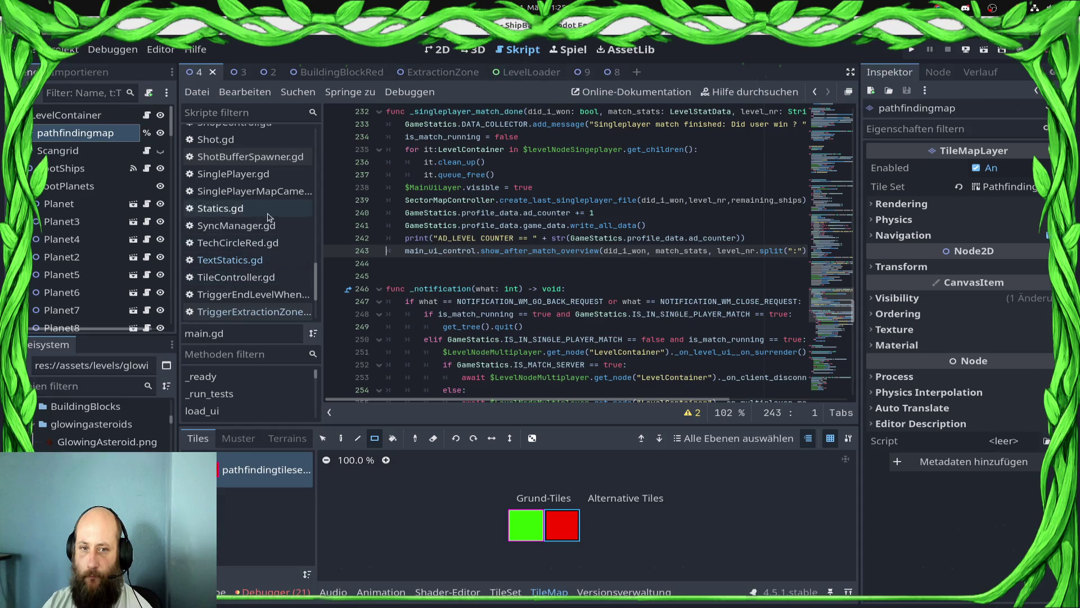
scroll(92, 239, down, 10)
scroll(92, 238, down, 15)
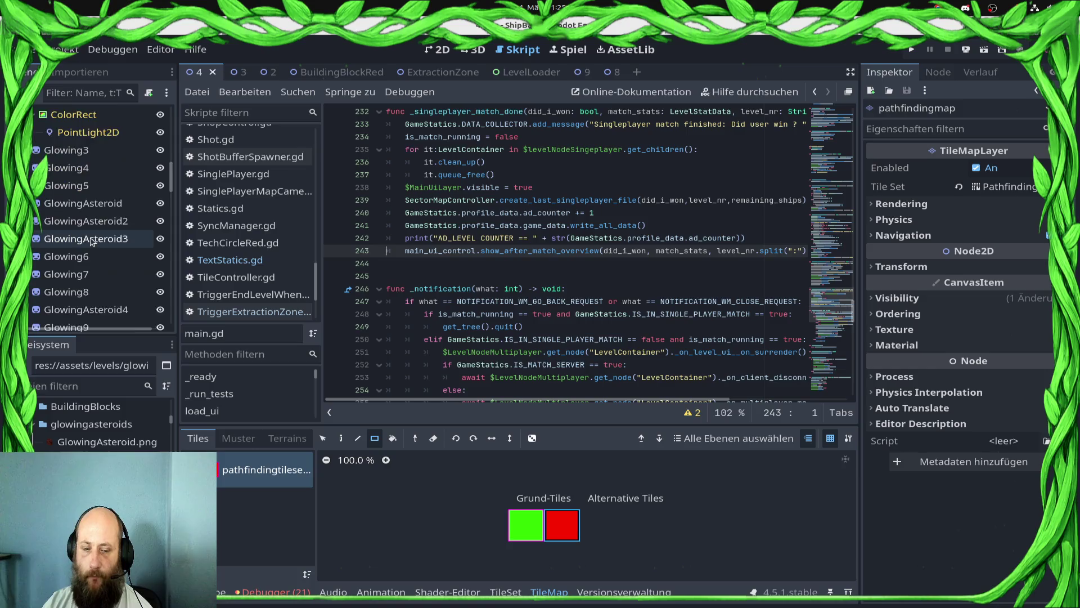
scroll(92, 241, down, 5)
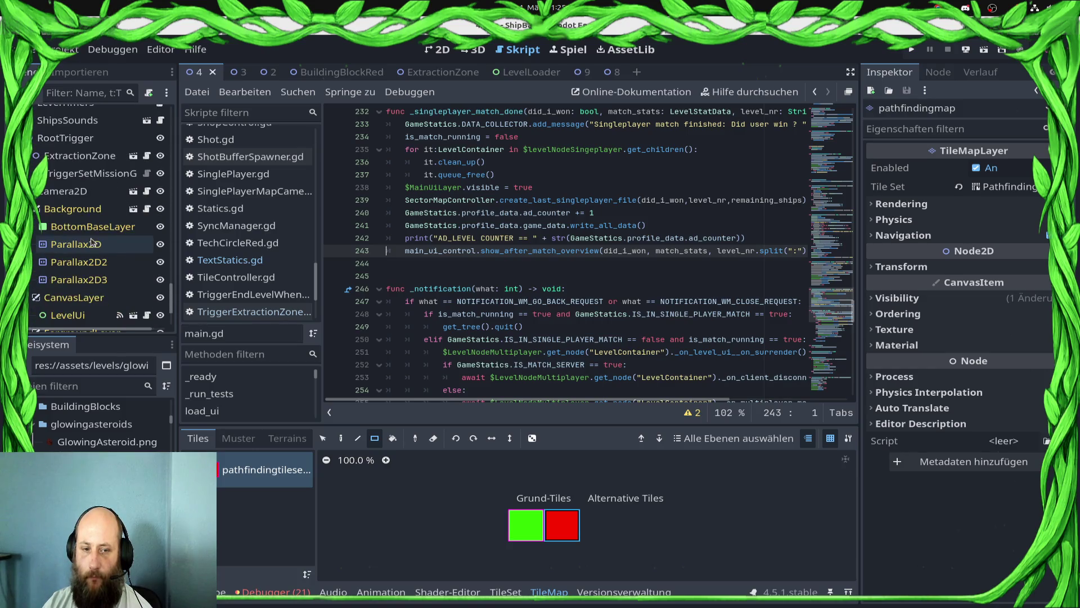
click(94, 172)
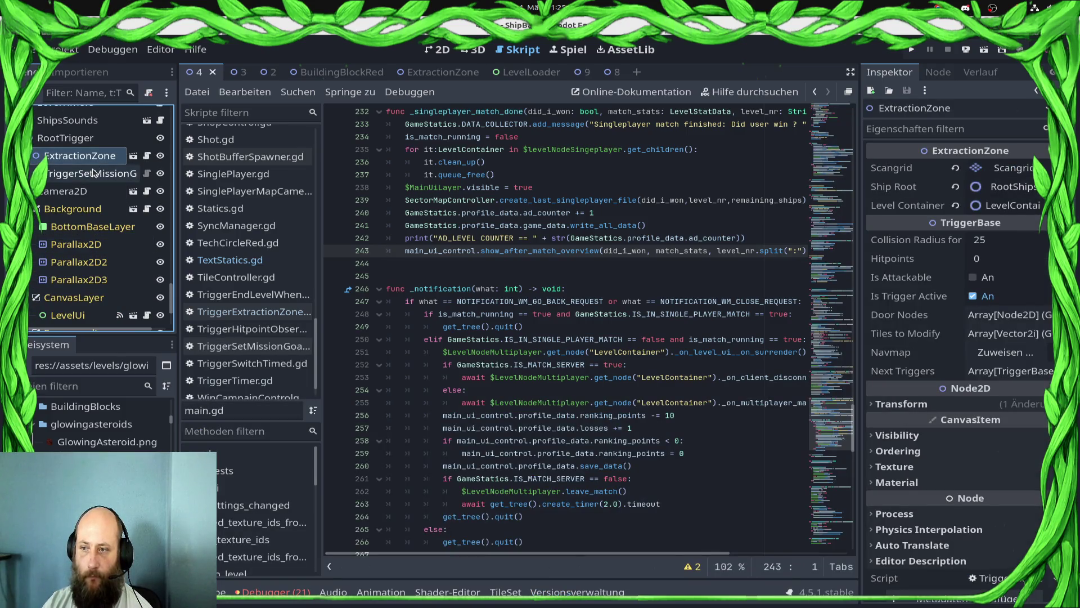
click(92, 173)
click(101, 155)
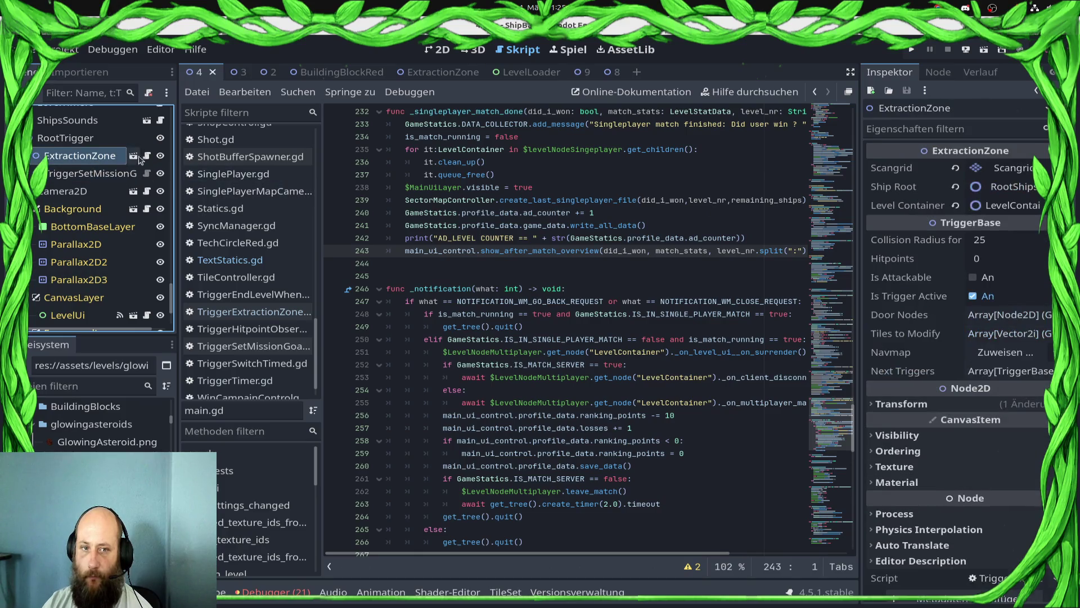
Step: Review line 18 of TriggerExtractionZone.gd, save, check TriggerSetMissionGoal, and launch the game
click(147, 156)
click(604, 329)
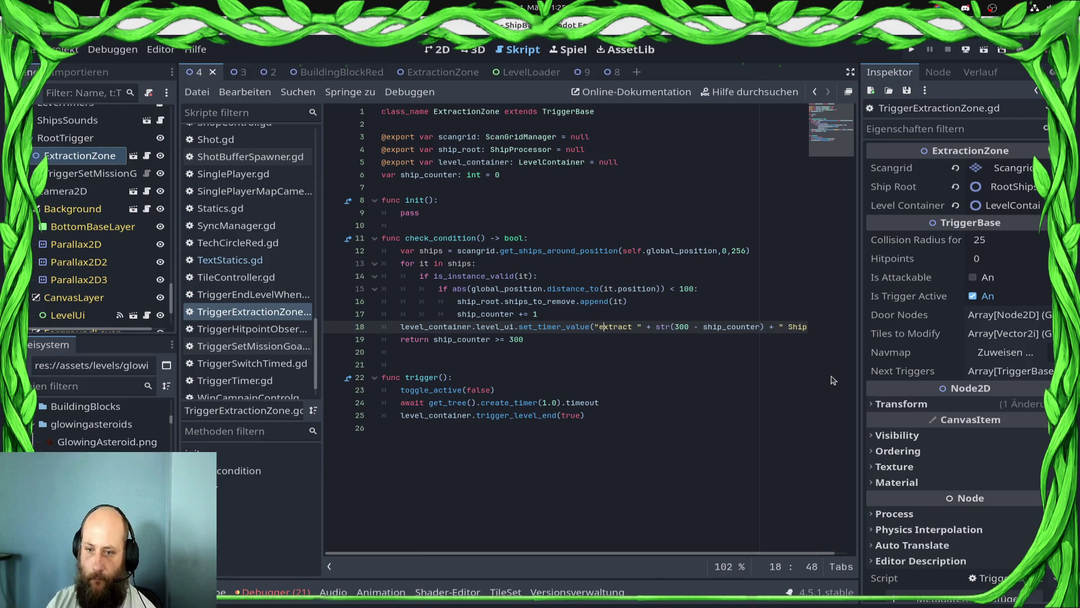
key(ctrl+s)
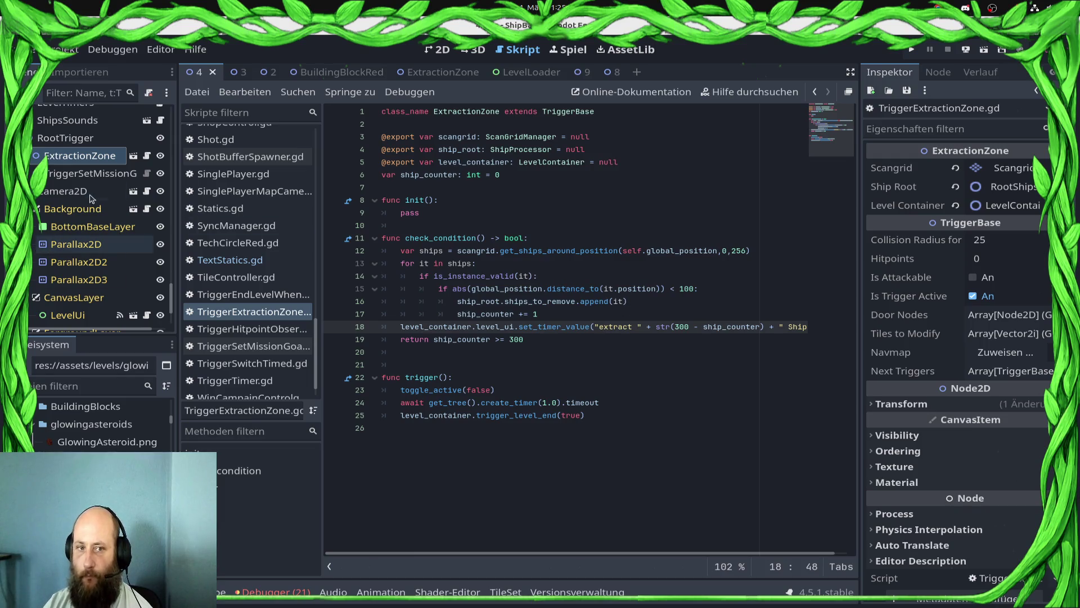
click(92, 174)
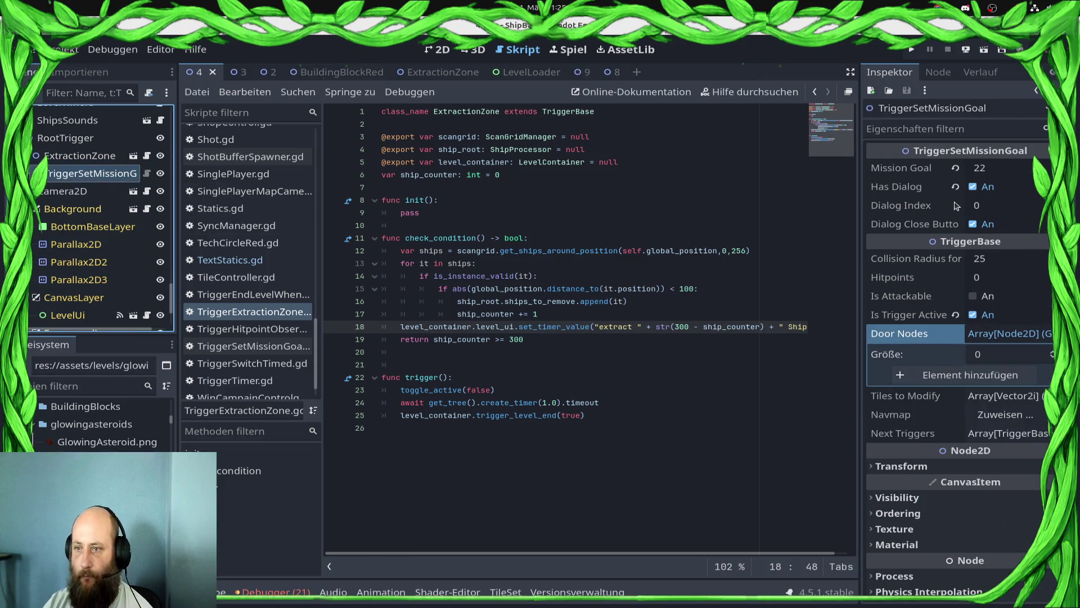
click(912, 50)
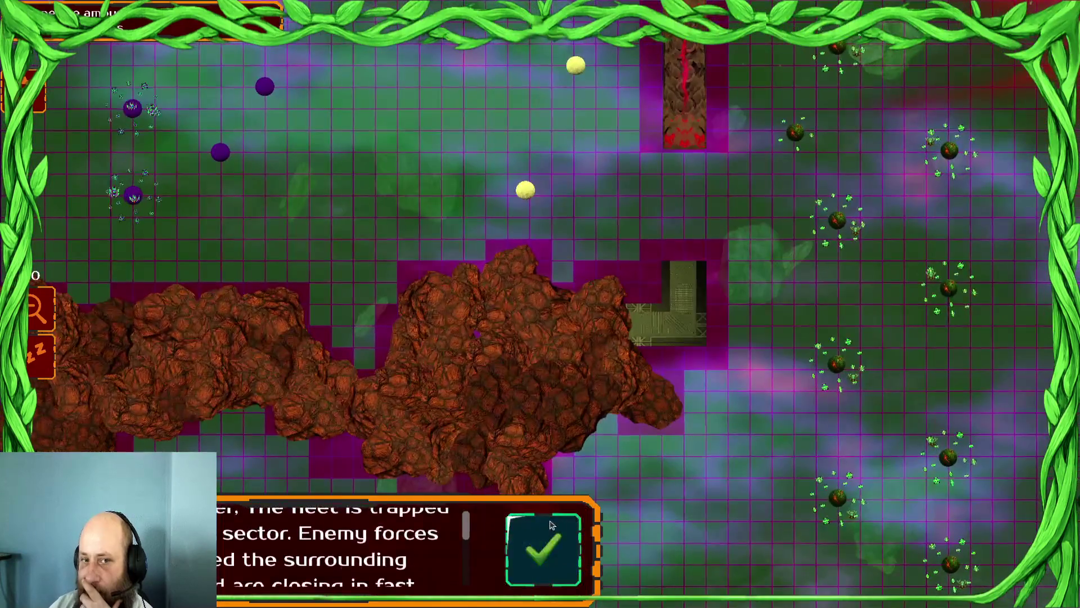
Step: Close the mission briefing with its checkmark button to start playing
click(550, 525)
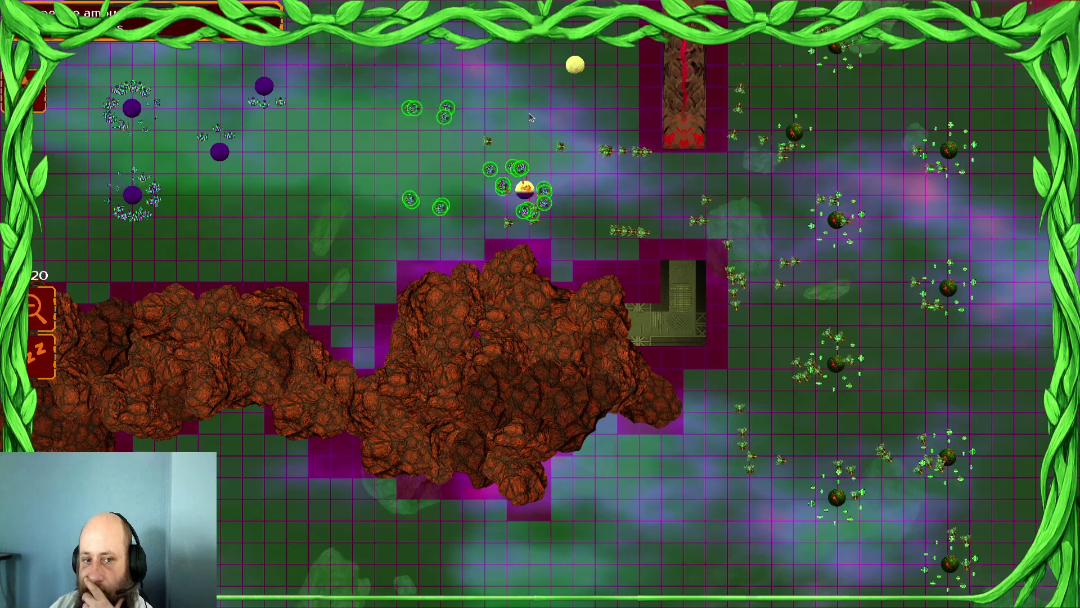
Step: Send the ships from the left purple planets toward the central and yellow planets
drag(290, 59, 137, 211)
right_click(481, 187)
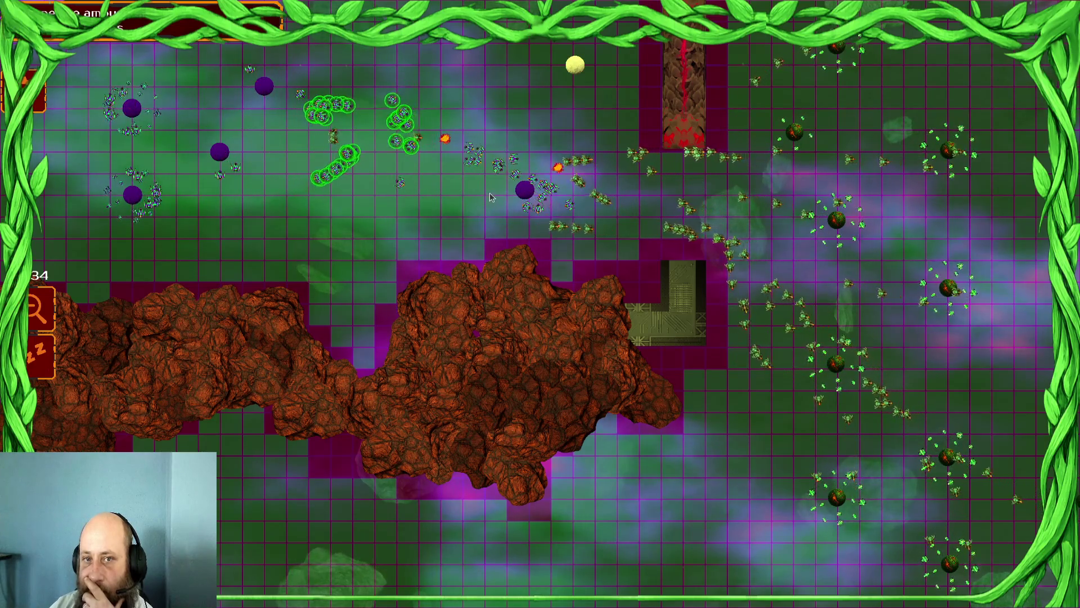
mouse_move(415, 125)
mouse_down()
mouse_move(169, 144)
mouse_move(55, 220)
mouse_up()
right_click(564, 110)
right_click(565, 113)
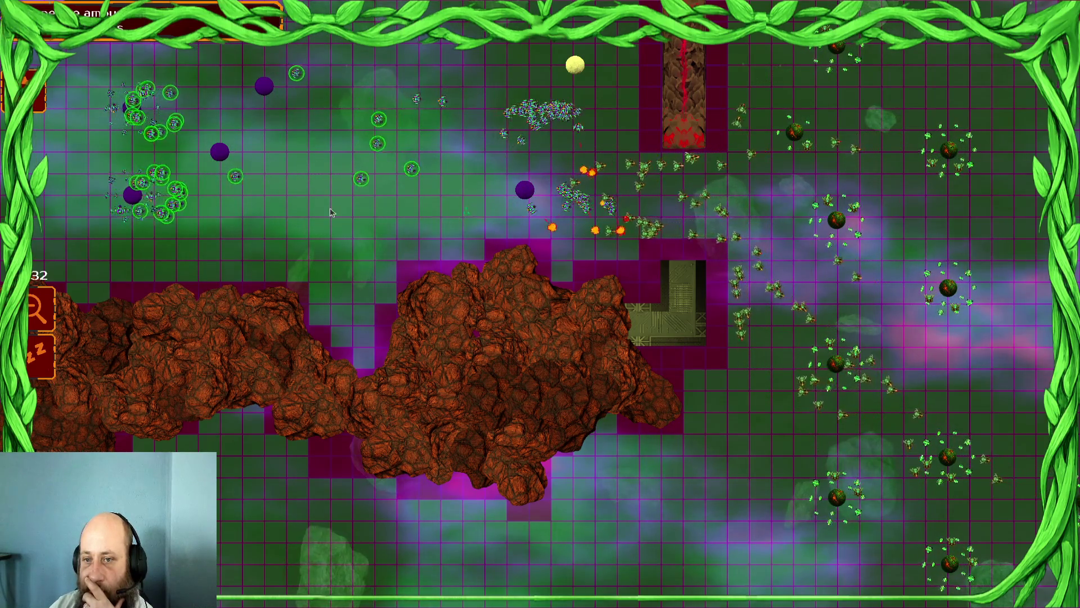
key(ctrl+a)
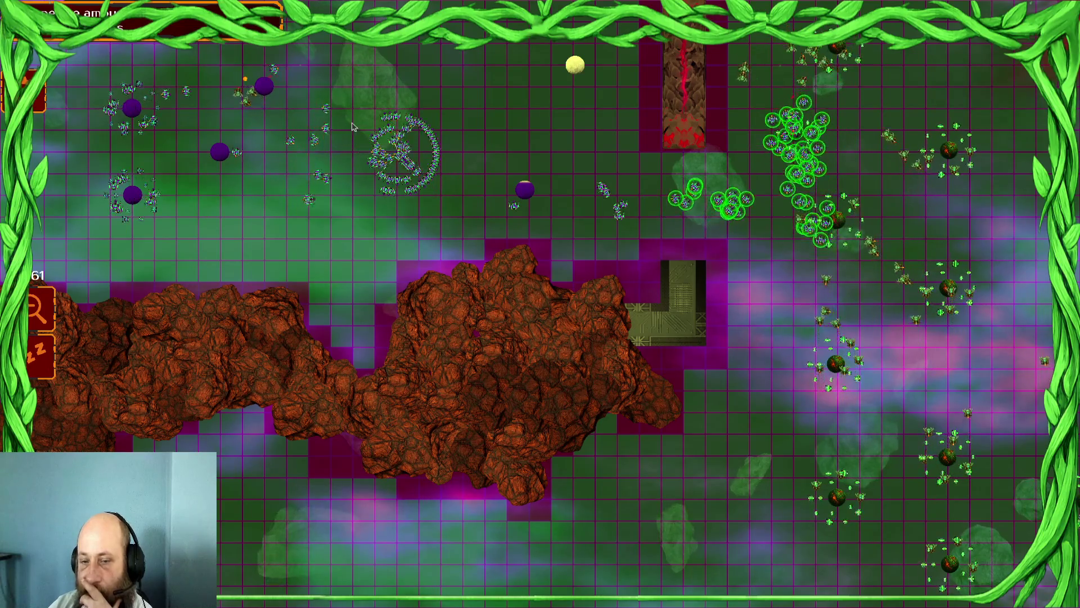
Step: Order the upper-left ships against the enemies on the right and select the central group
drag(352, 127, 287, 179)
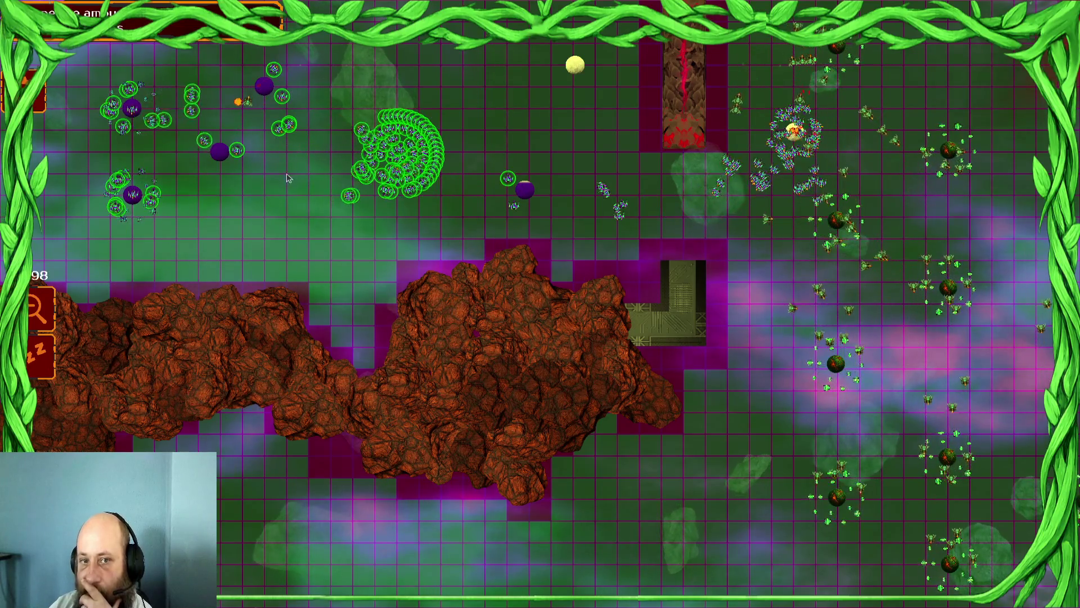
right_click(548, 168)
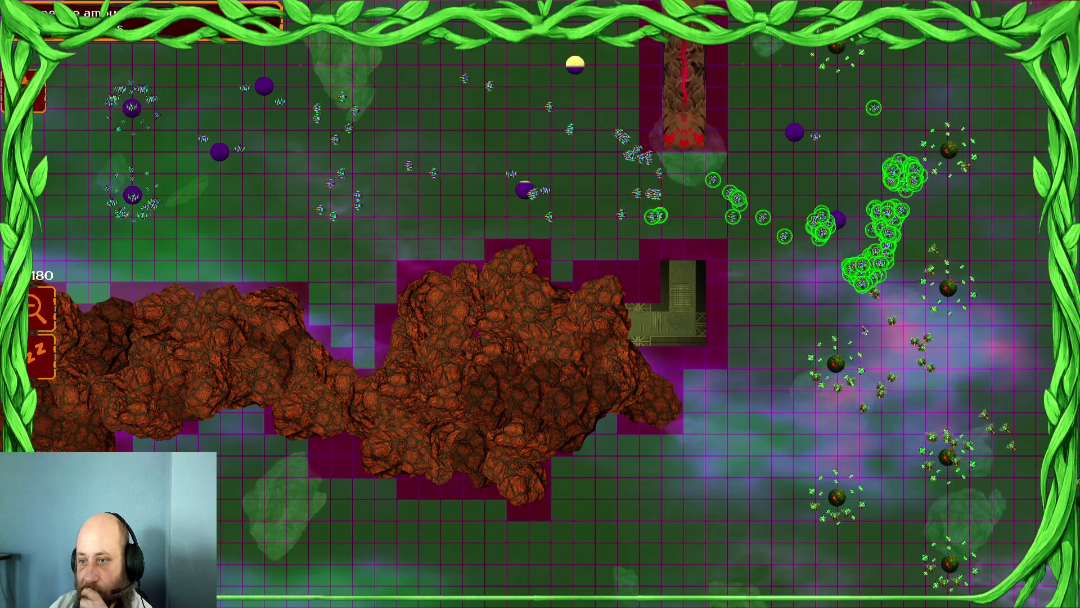
drag(525, 190, 664, 186)
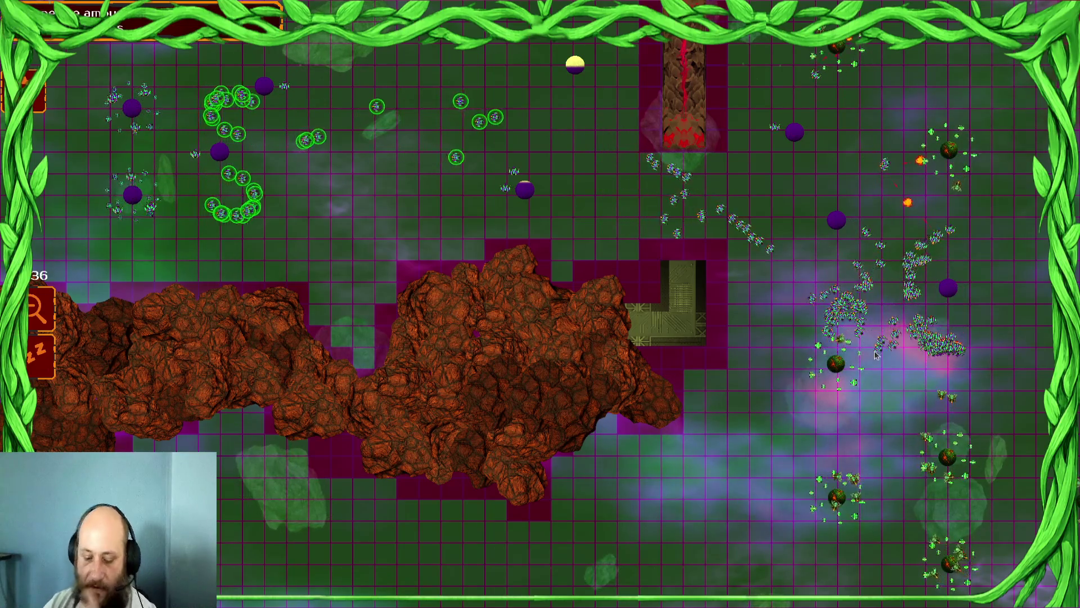
Step: Stop the test run, save the scene, and open the ShotBufferSpawner script
key(F8)
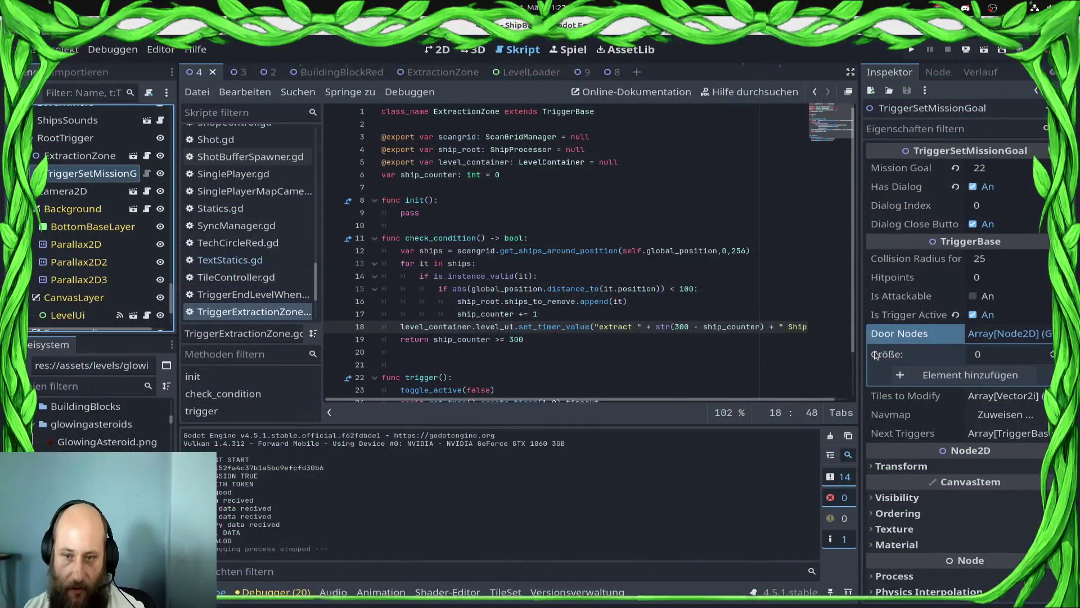
key(ctrl+s)
scroll(101, 253, down, 5)
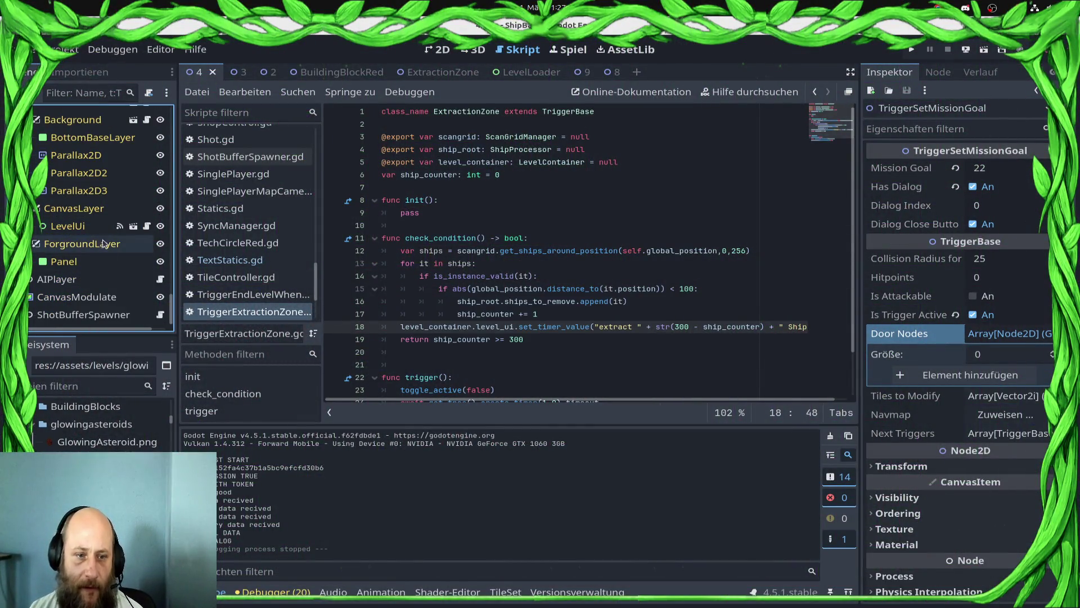
click(113, 318)
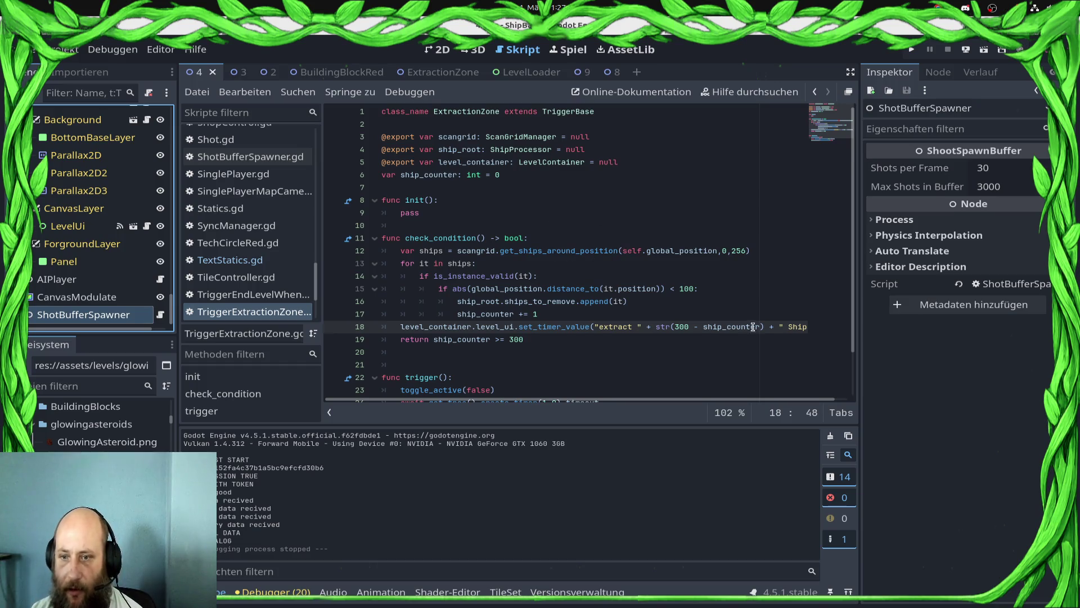
click(160, 316)
scroll(591, 278, down, 2)
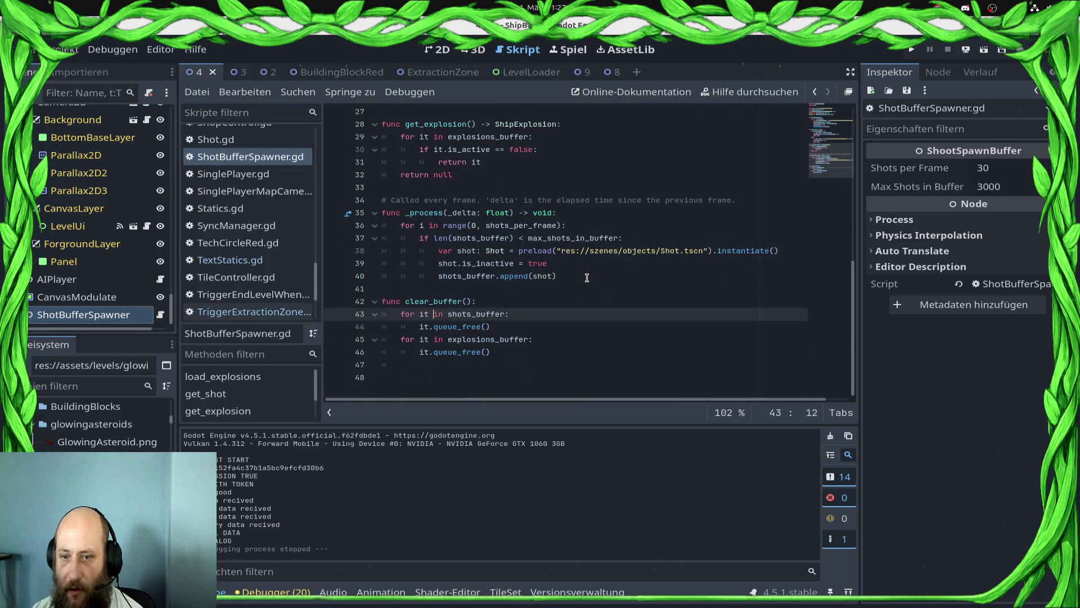
scroll(588, 280, up, 9)
scroll(579, 286, down, 3)
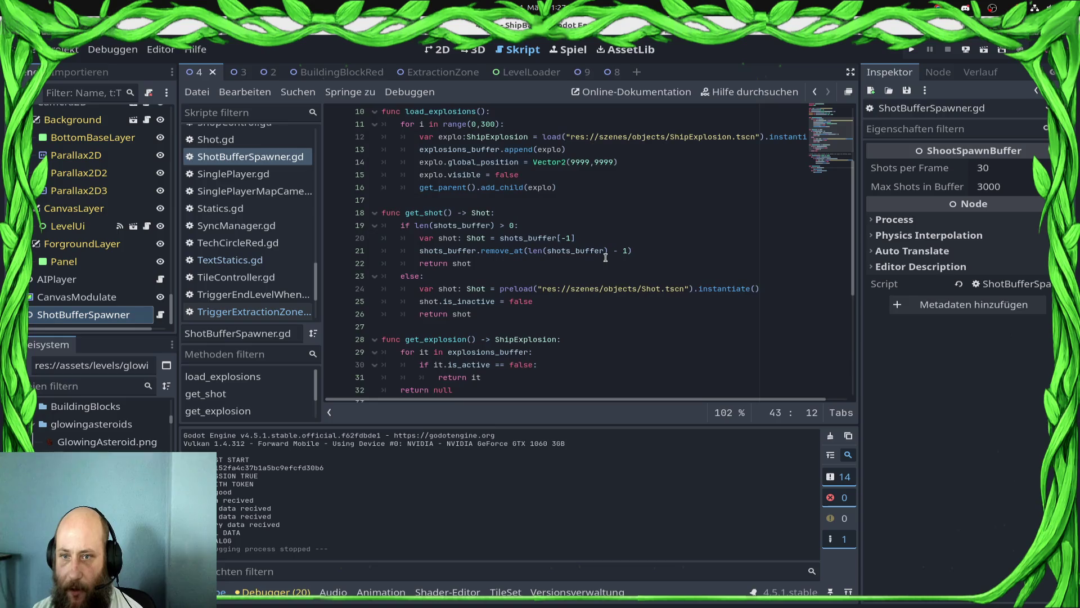
scroll(498, 253, down, 4)
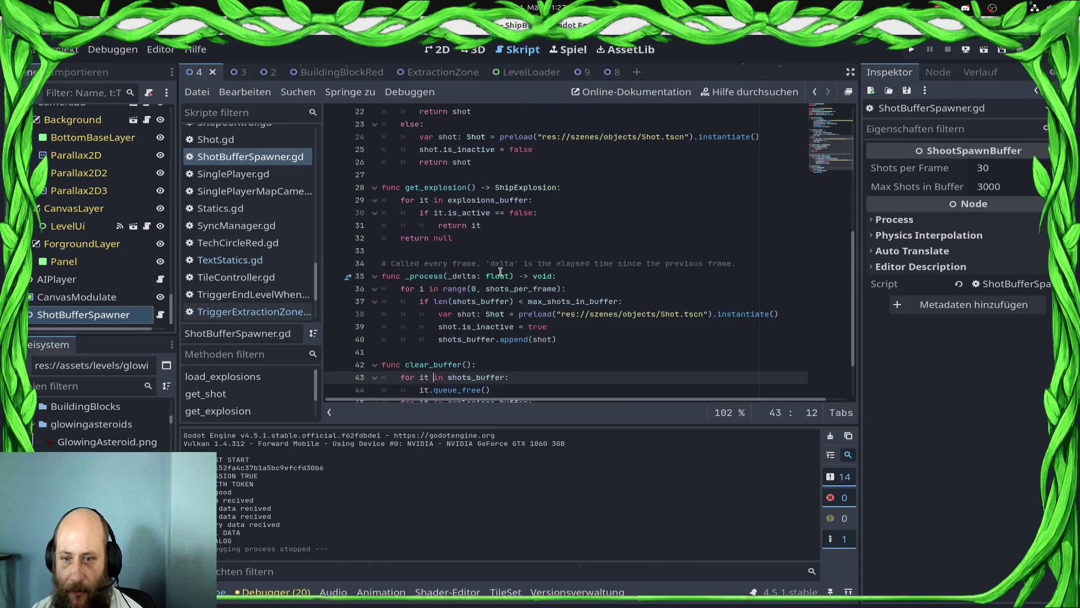
scroll(560, 269, up, 7)
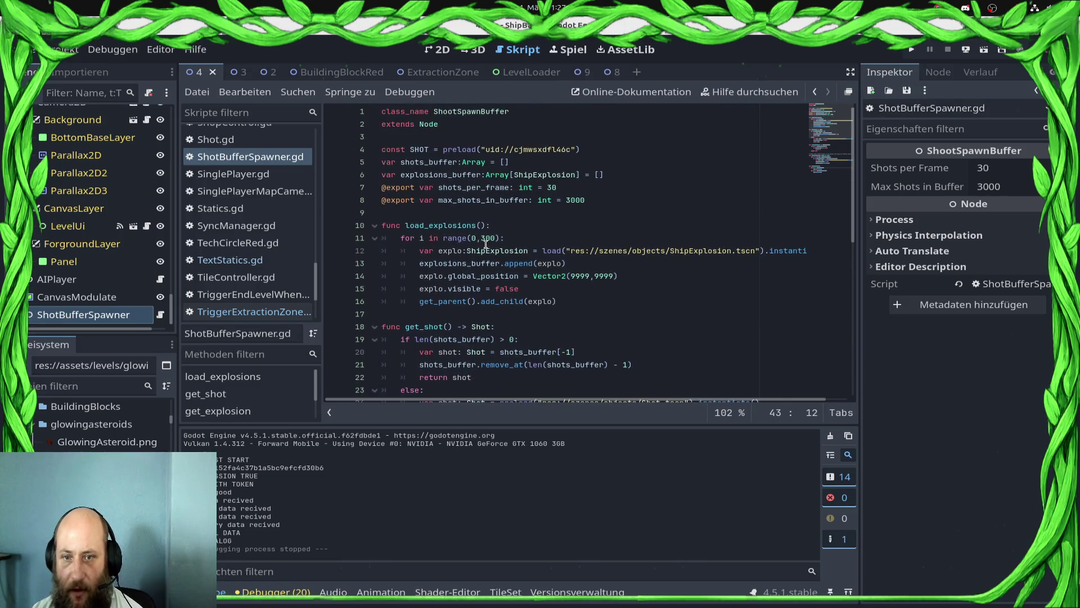
Step: Reduce the explosion count from 300 to 15 and the shot buffer limit to 1000, saving each
double_click(486, 239)
mouse_move(519, 259)
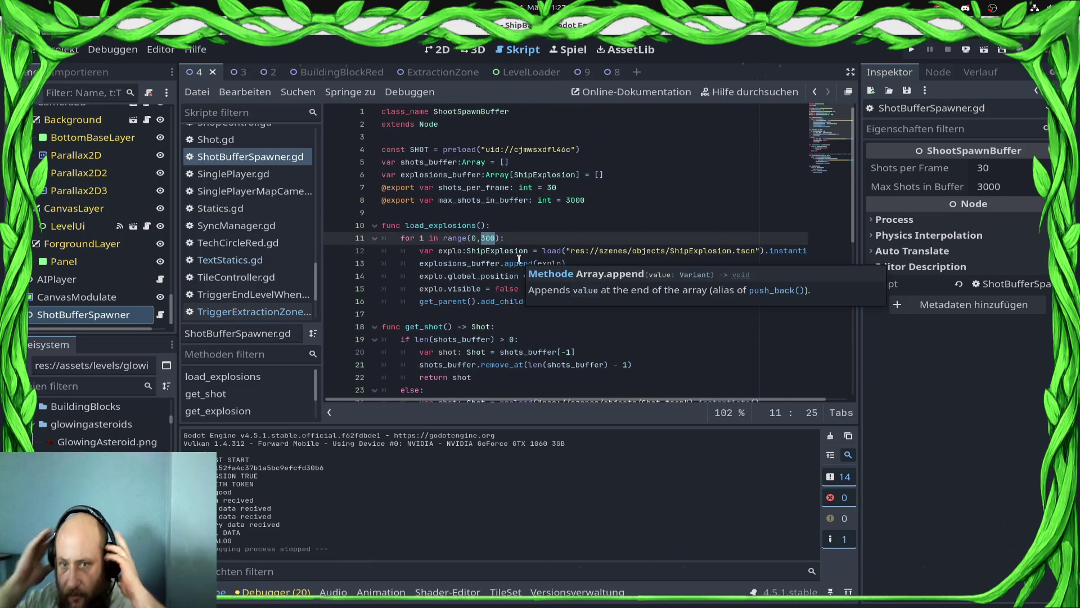
text(15)
key(ctrl+s)
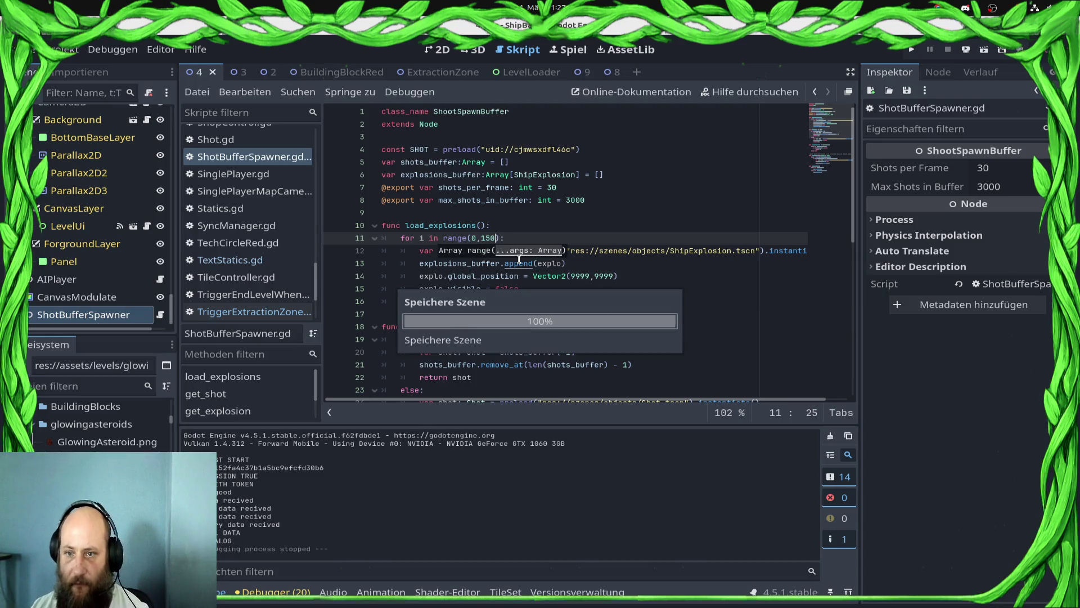
double_click(575, 200)
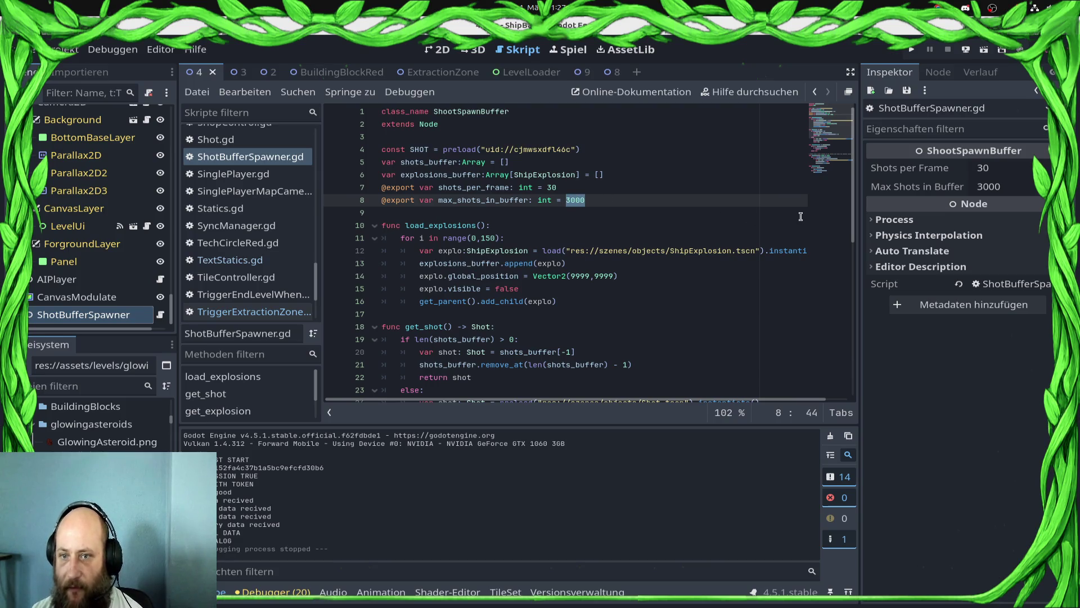
key(ctrl+s)
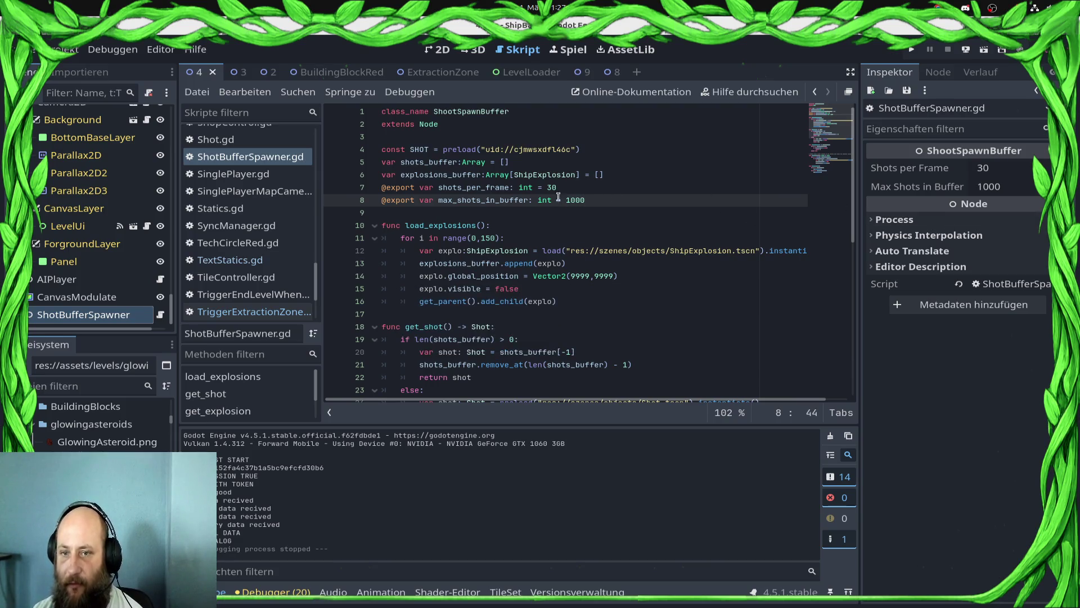
Step: Verify the buffer limit 1000 and 30 shots per frame, then save the script
click(640, 305)
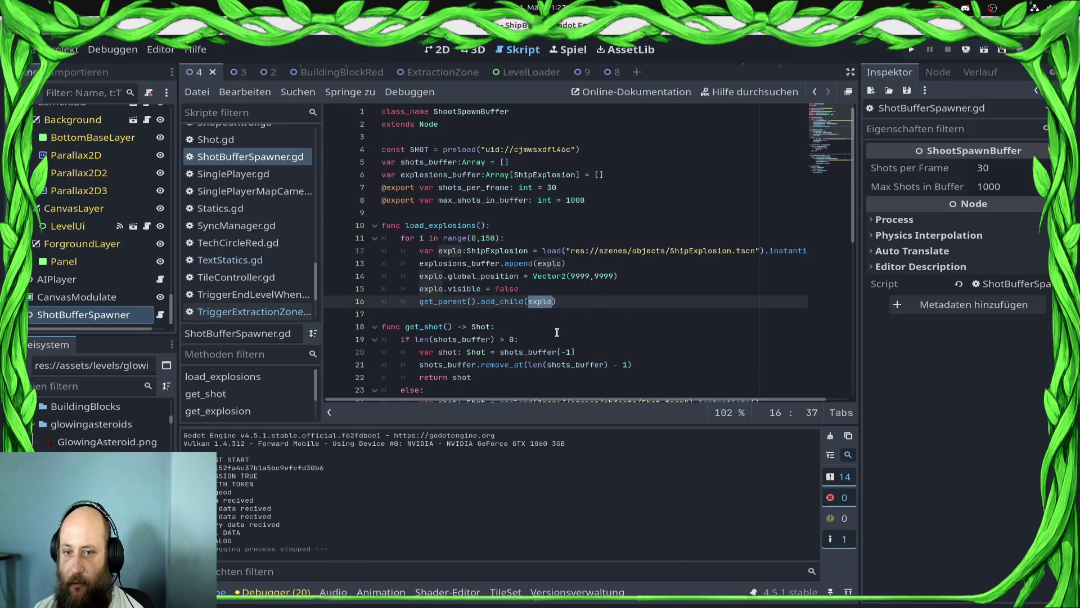
click(600, 316)
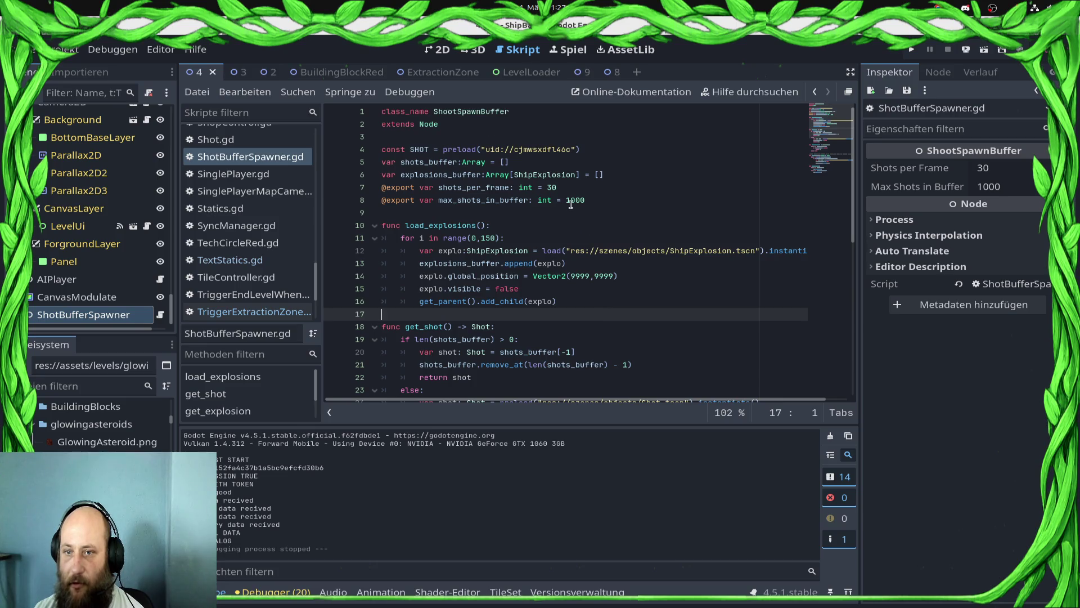
scroll(588, 304, down, 5)
scroll(588, 304, up, 3)
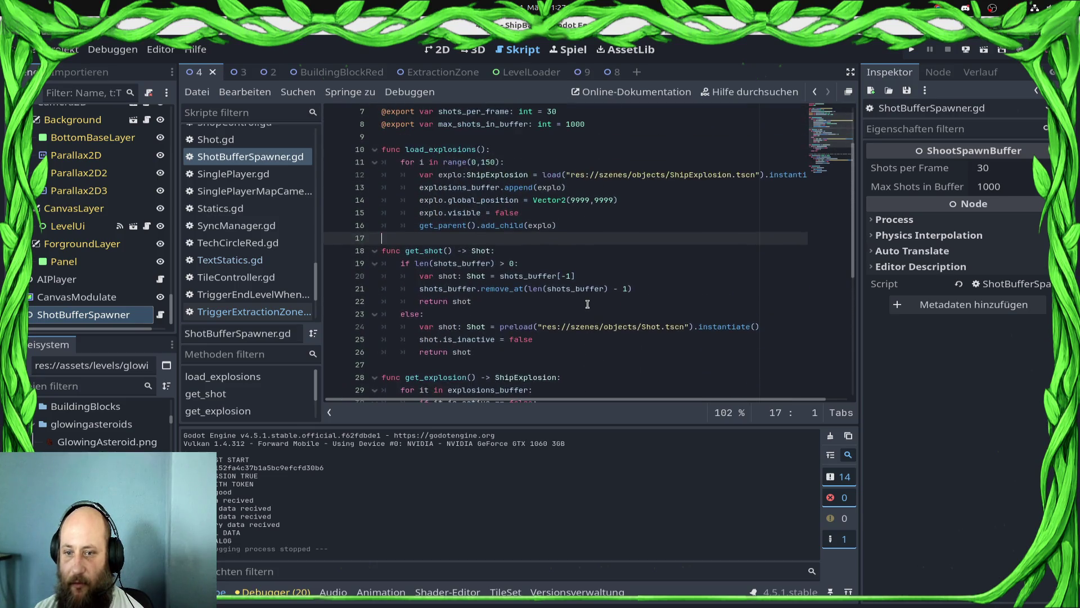
scroll(588, 304, up, 1)
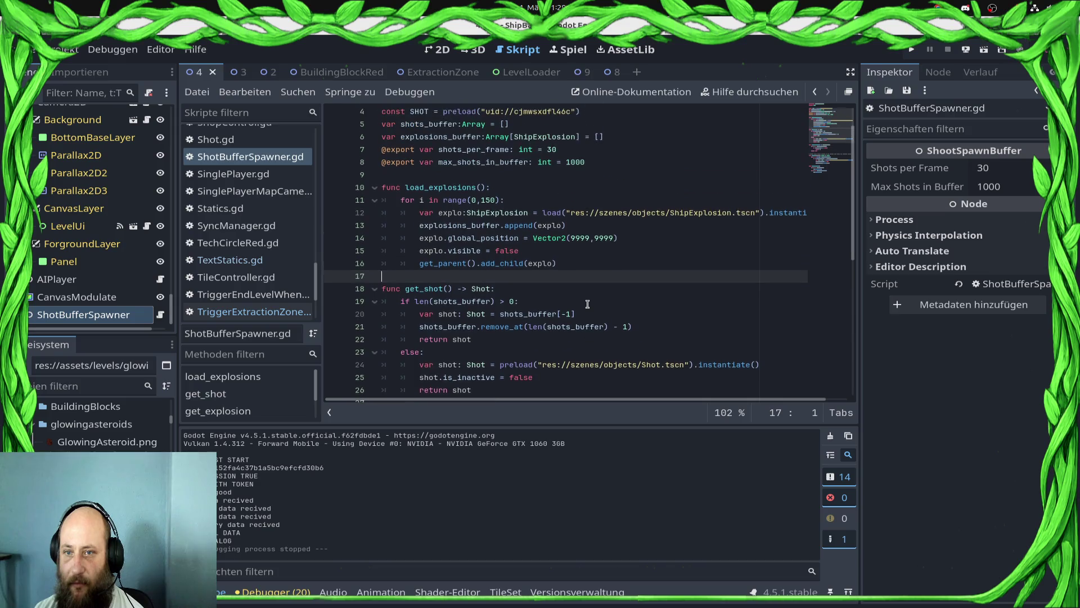
double_click(573, 163)
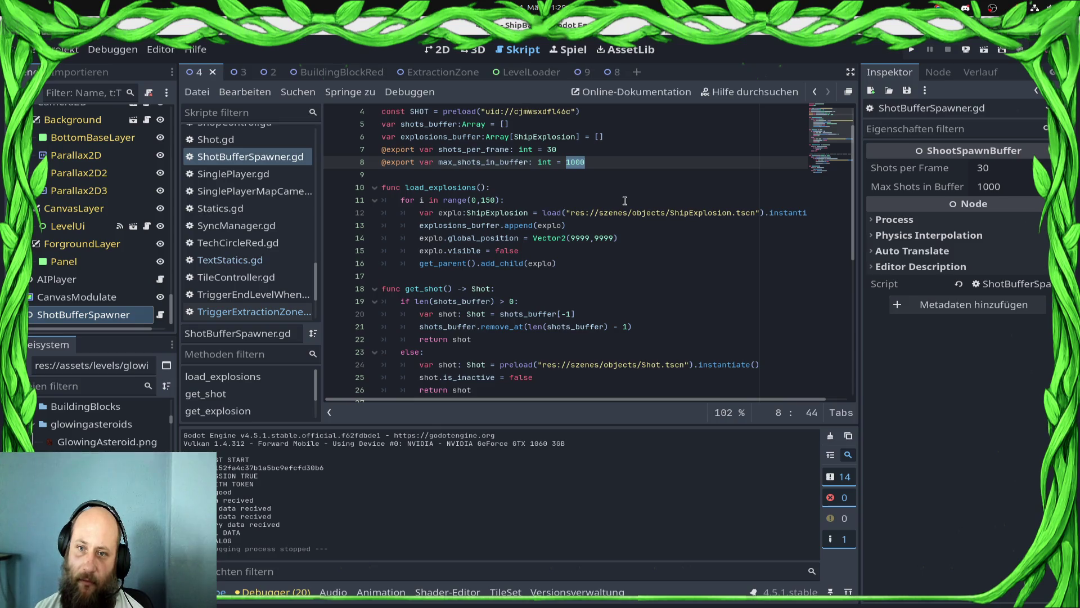
double_click(553, 149)
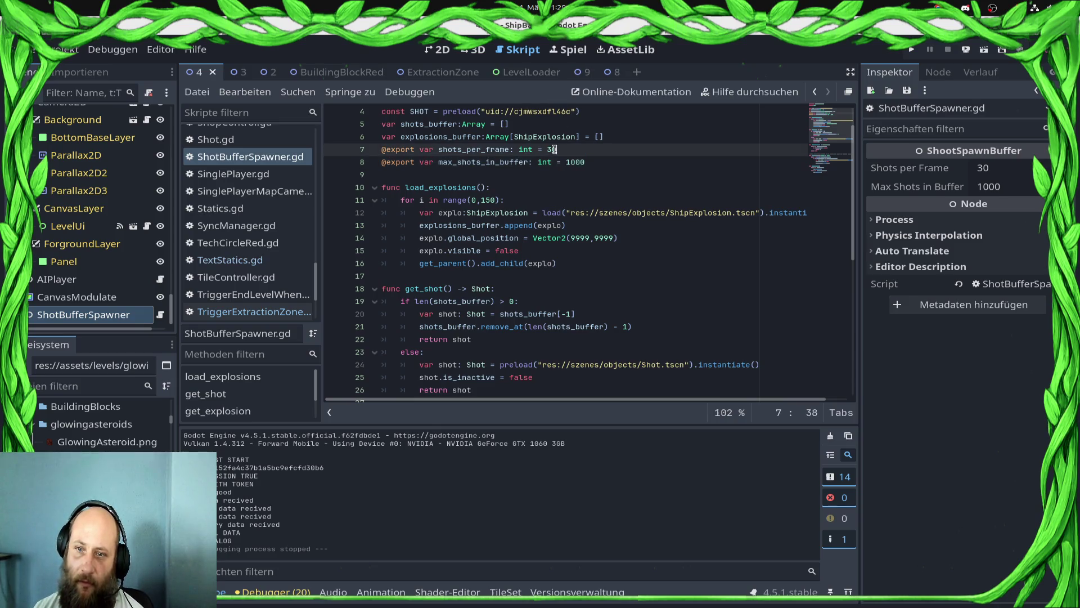
click(598, 167)
scroll(578, 271, down, 8)
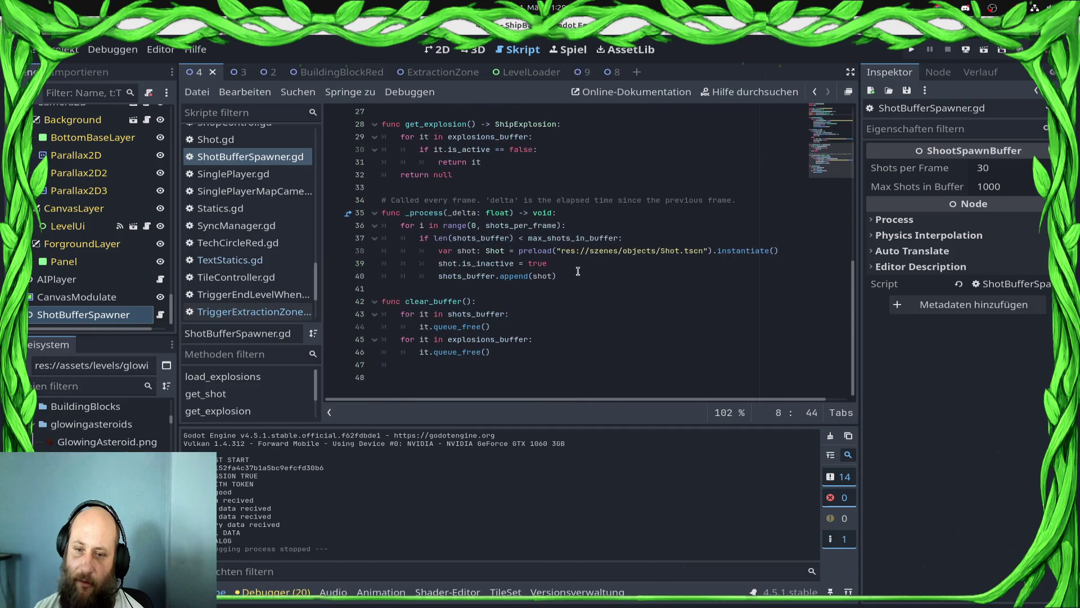
key(ctrl+s)
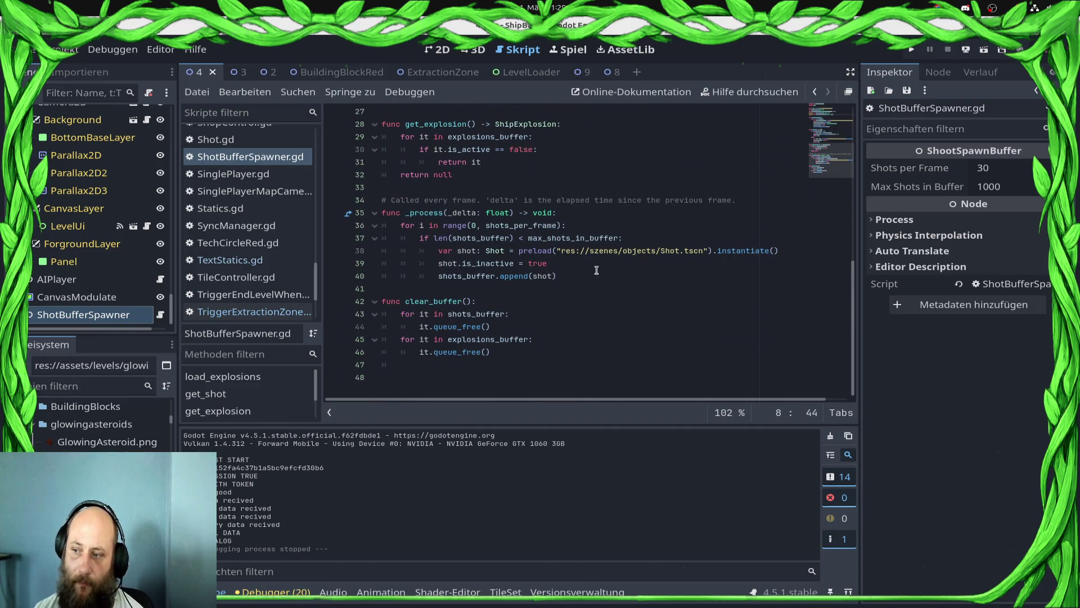
Step: Commit all staged changes with the message 'Reduced Ram ussage beacause of the buffer. work in level 1,2,3,4…'
click(1033, 72)
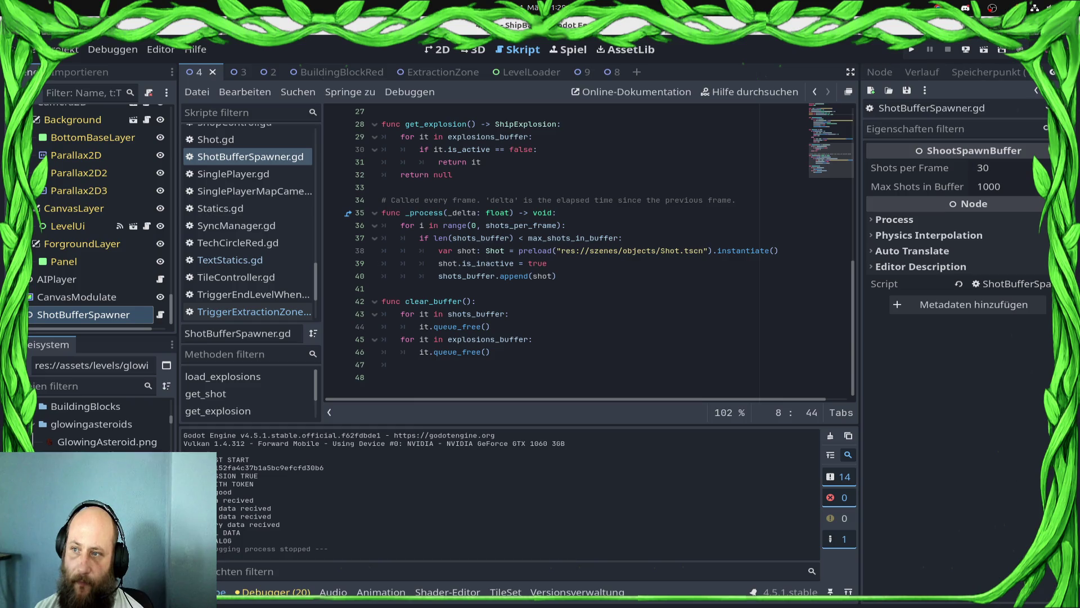
click(960, 410)
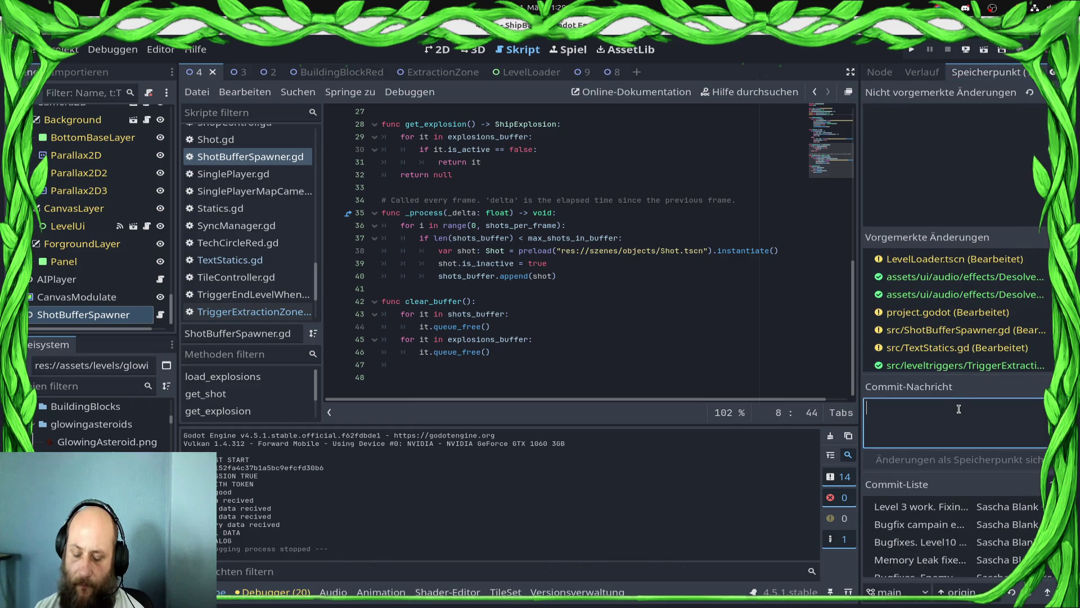
text(Performance)
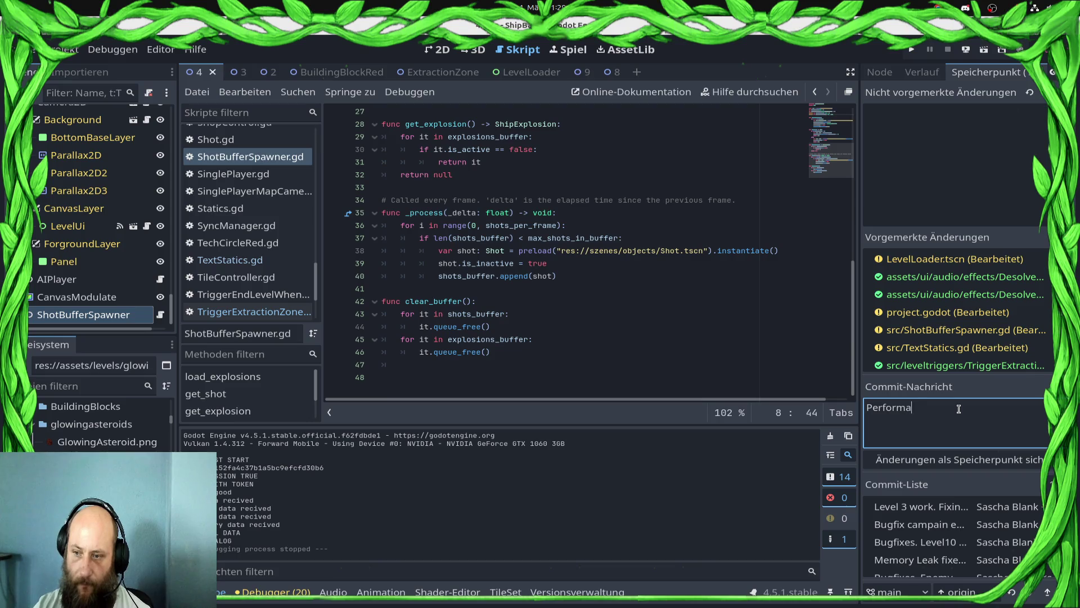
key(BackSpace)
key(BackSpace)
key(BackSpace)
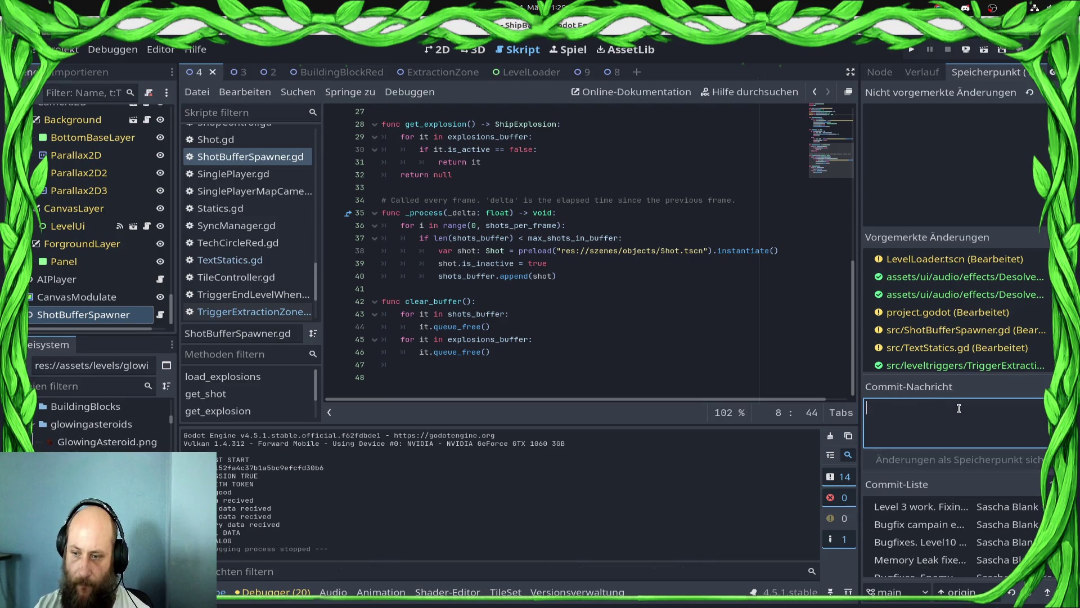
text(Reduced Ram uss)
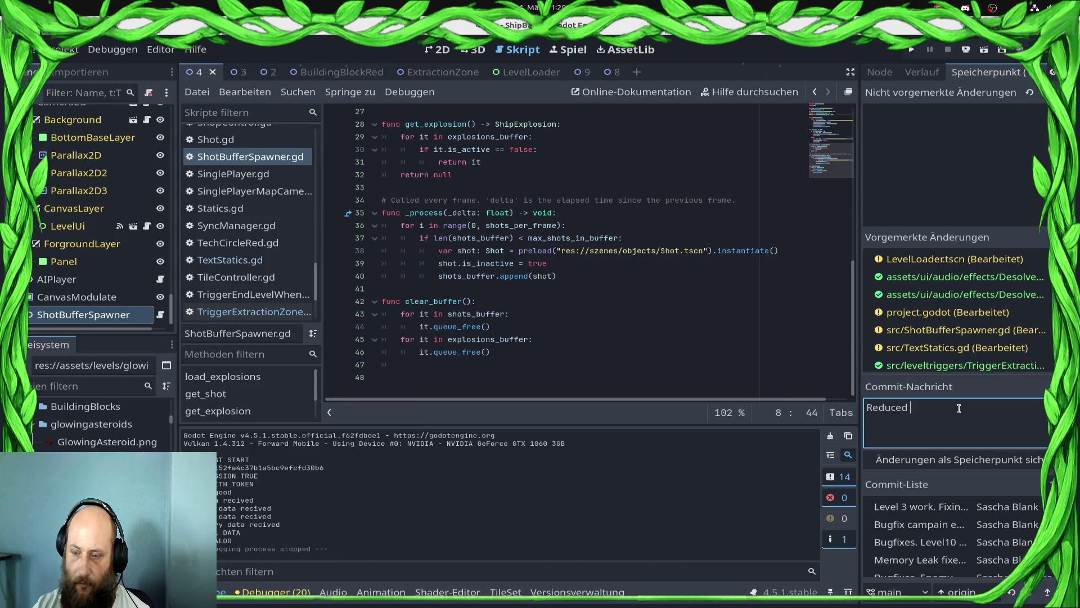
text(age )
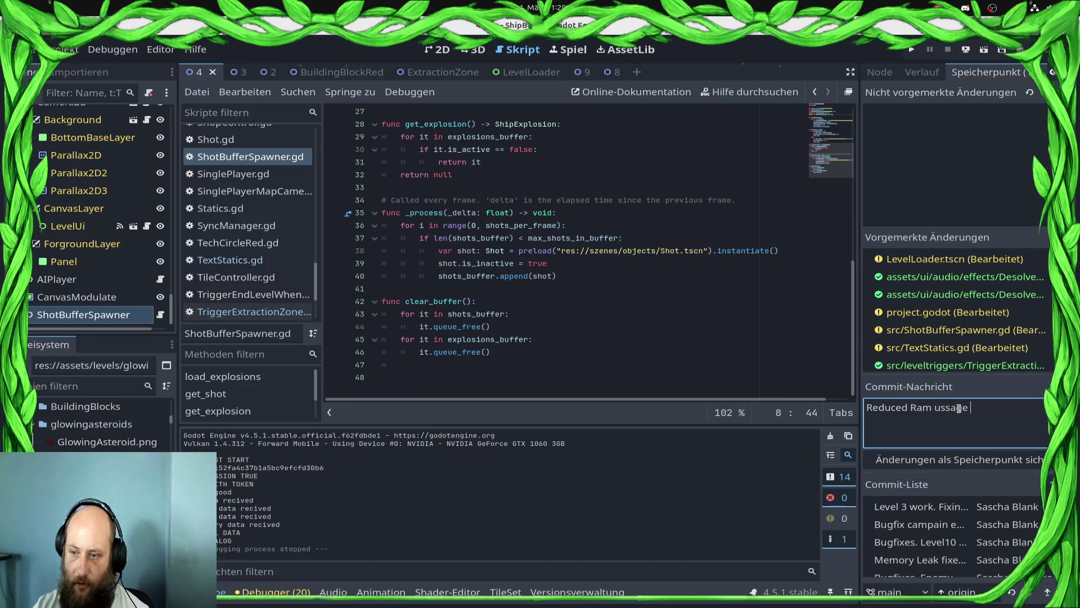
text(beacause of the )
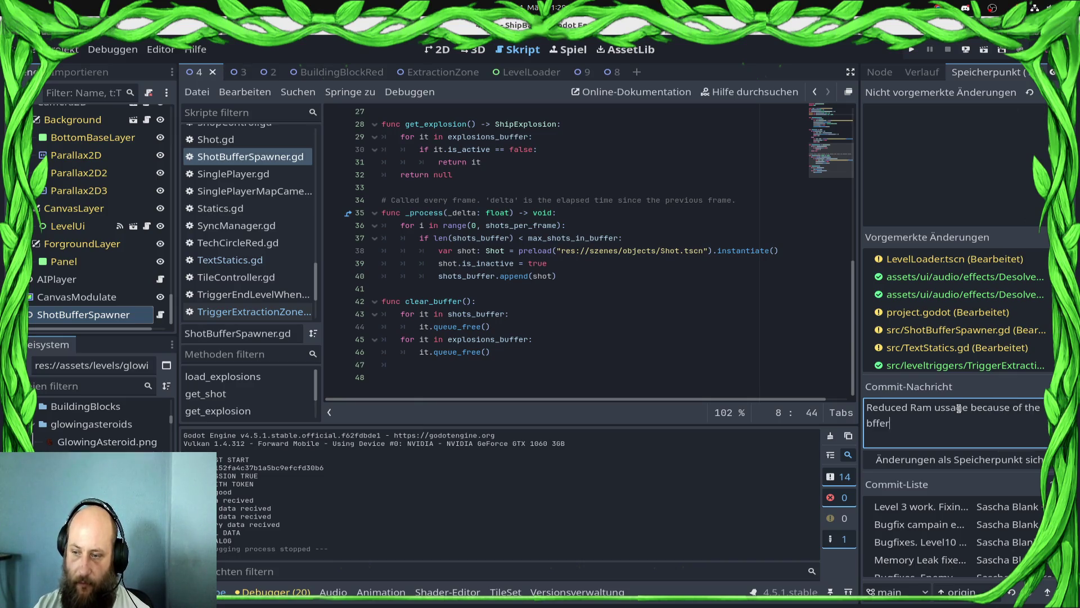
text(buffer. work i)
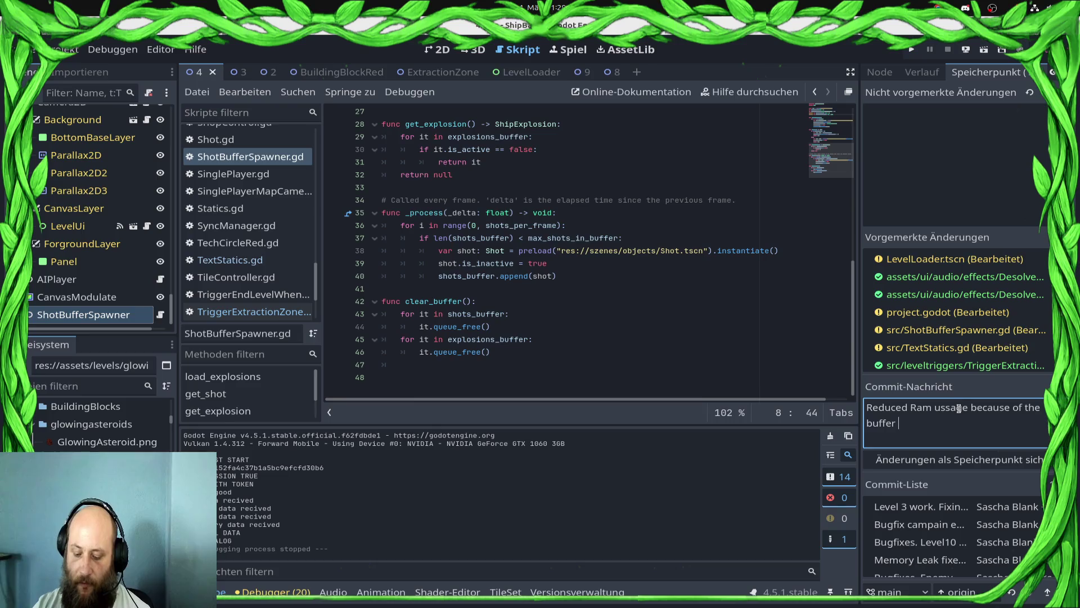
text(n level )
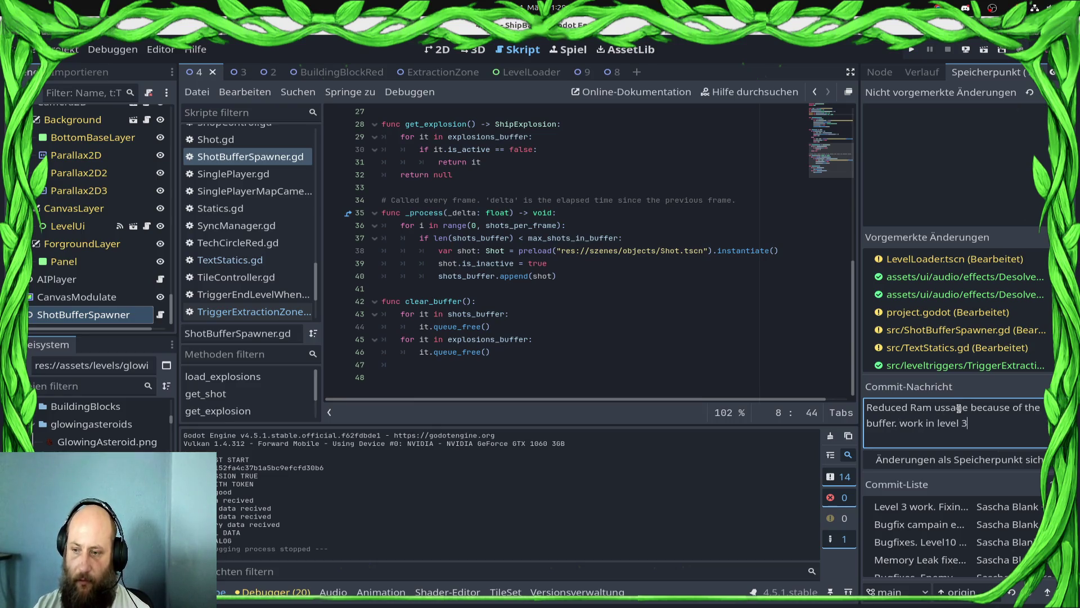
text(1,2,3,4 )
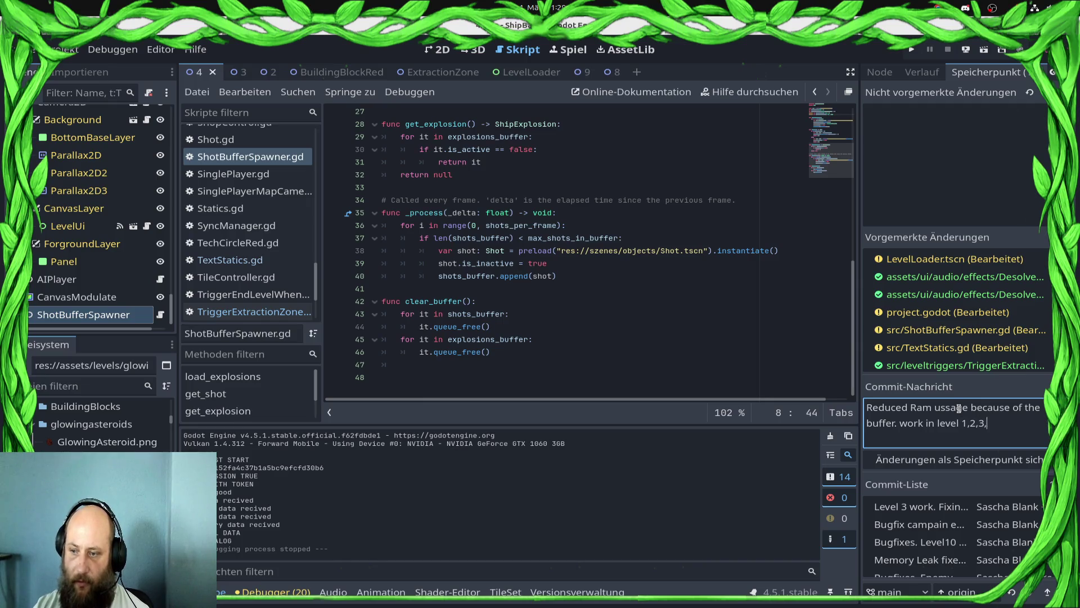
text(of th)
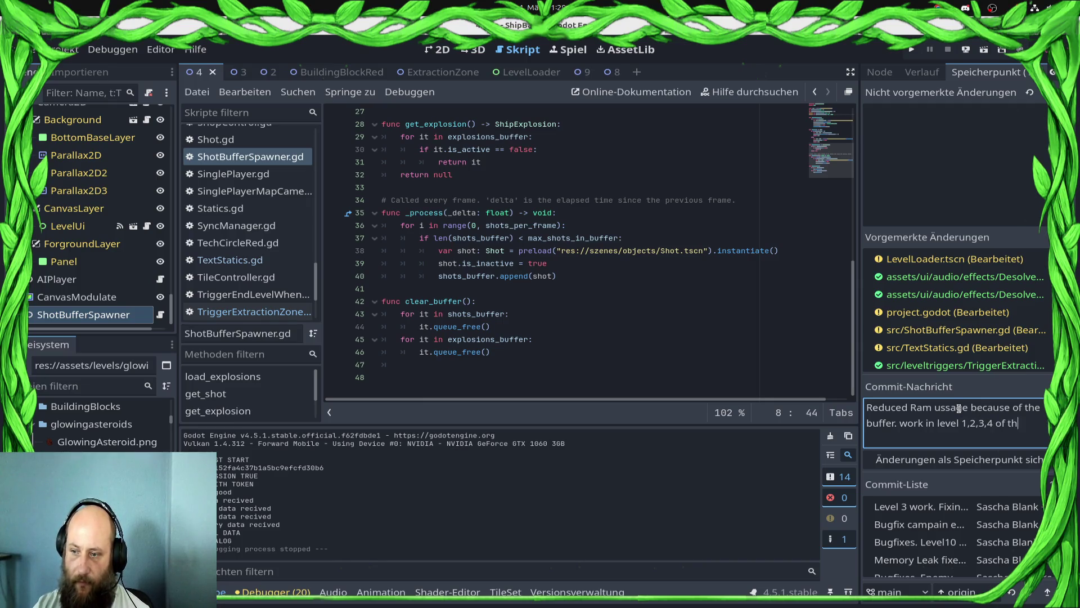
text(e second campainge)
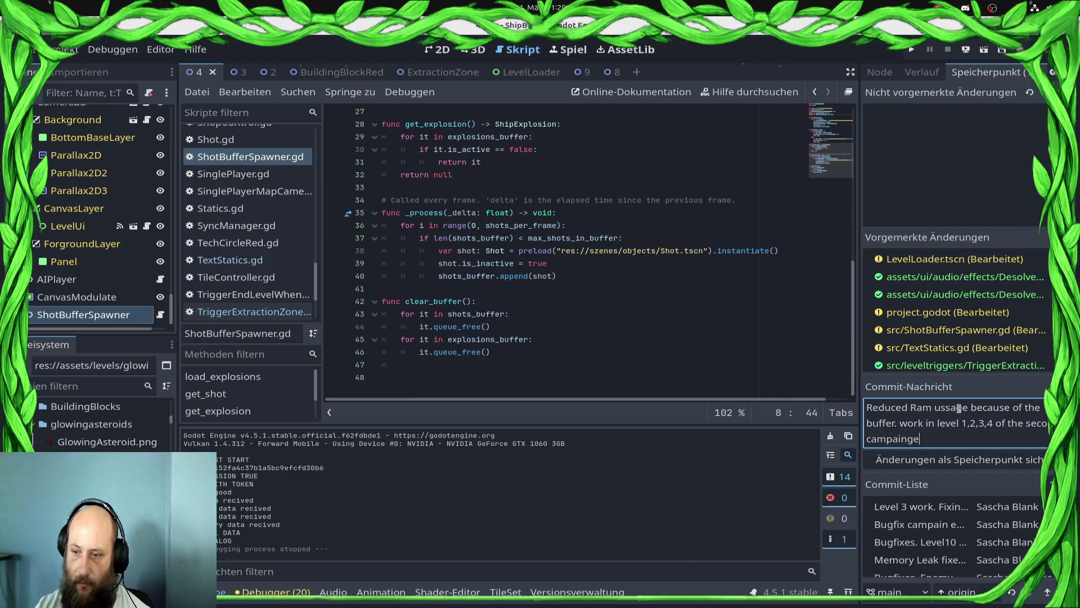
key(BackSpace)
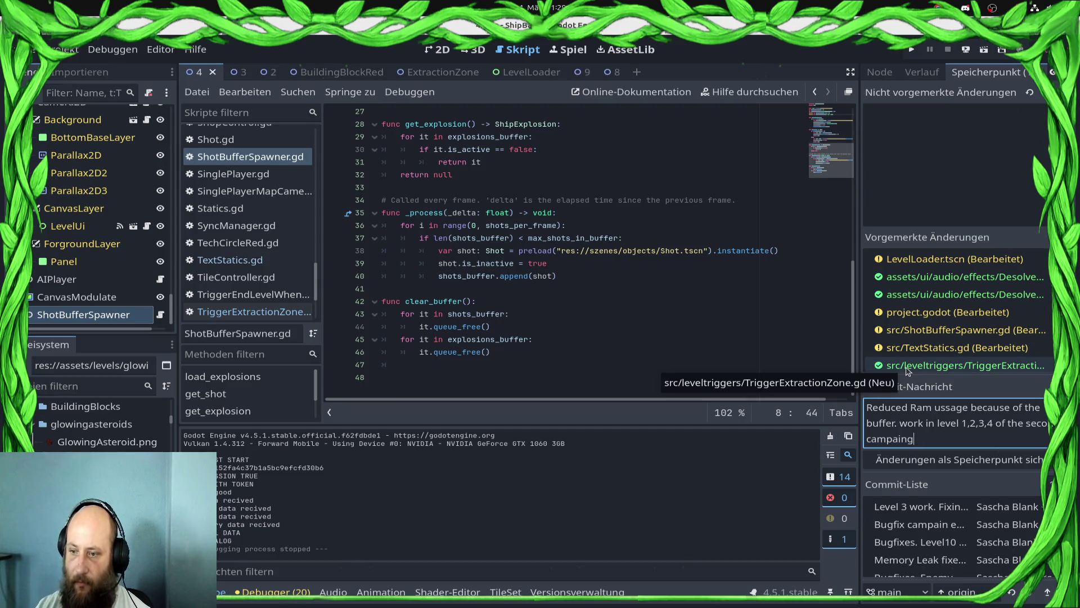
click(957, 459)
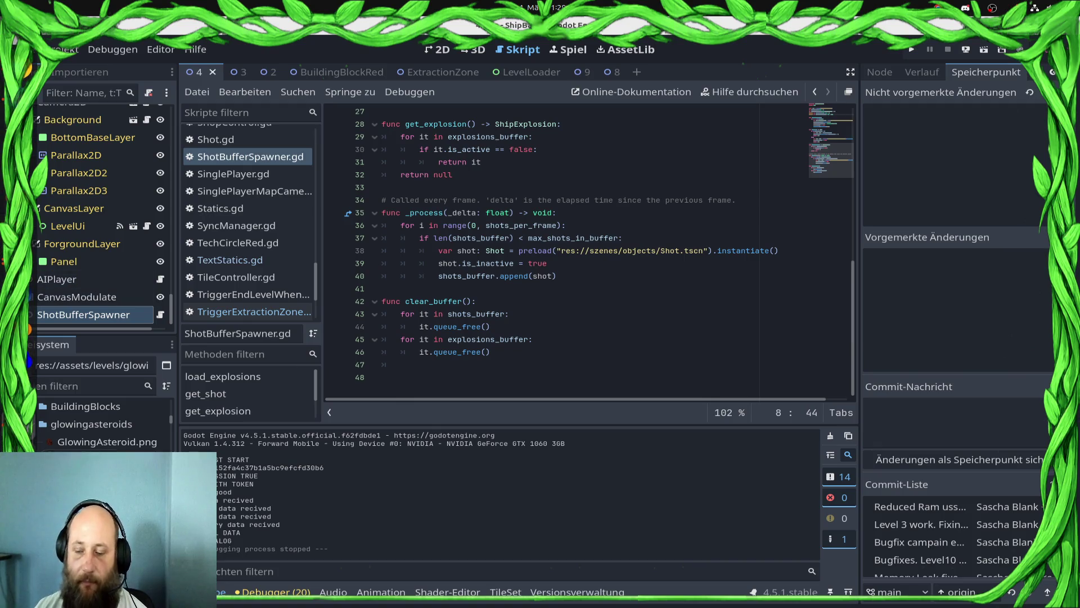
Step: Check the shots-per-frame value 30 on line 7 of the script
scroll(583, 218, up, 8)
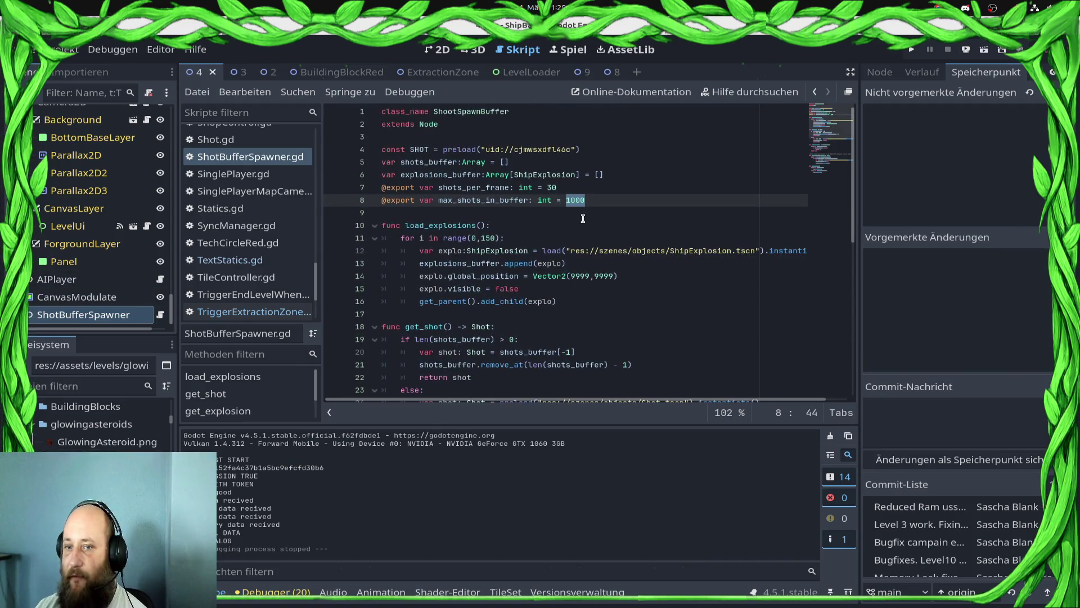
click(548, 187)
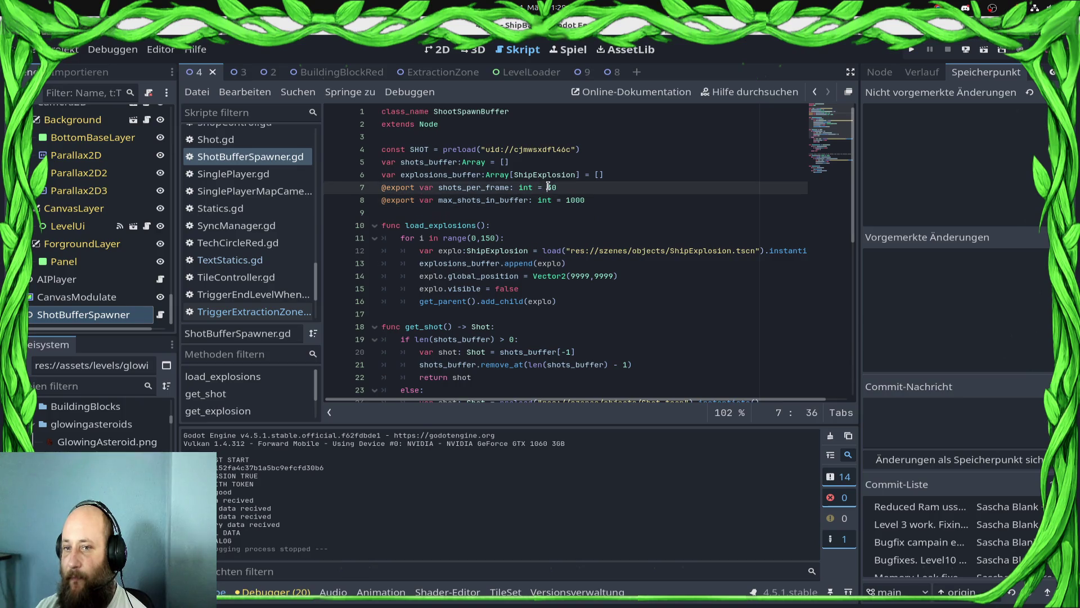
double_click(550, 186)
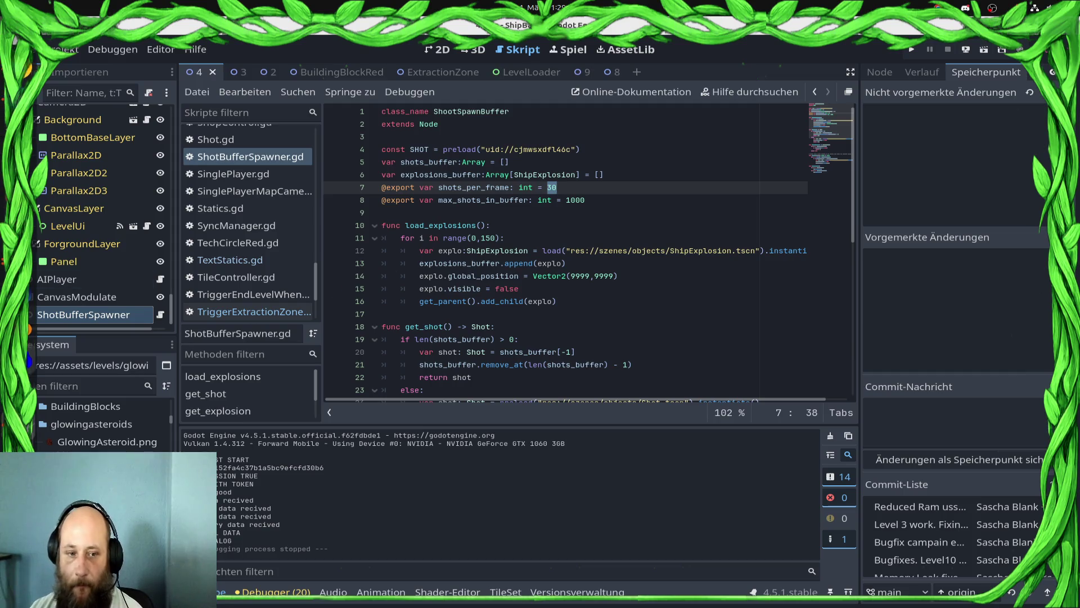
click(25, 383)
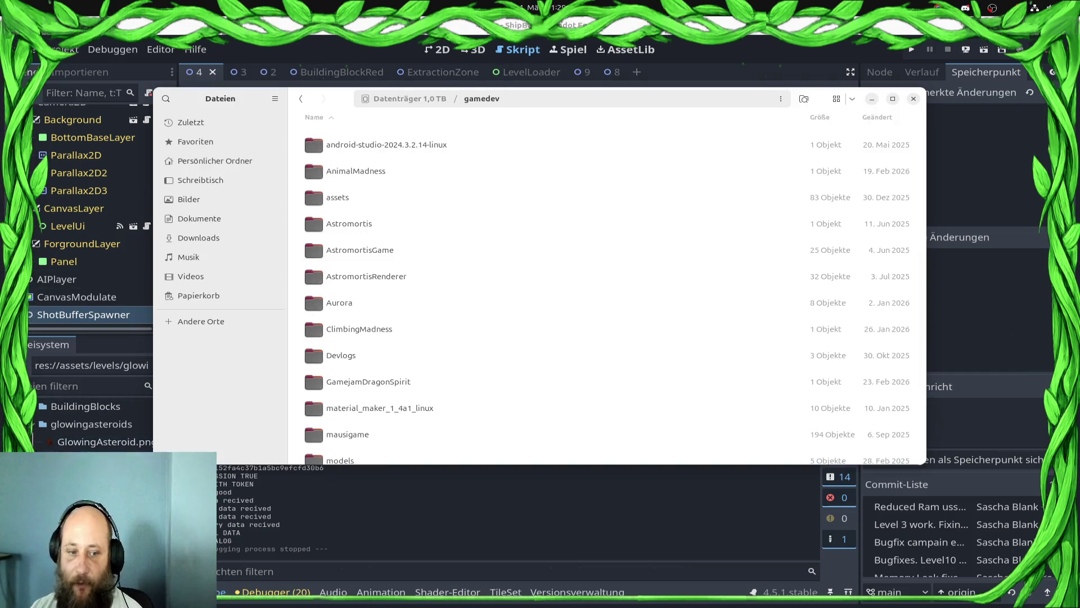
click(541, 566)
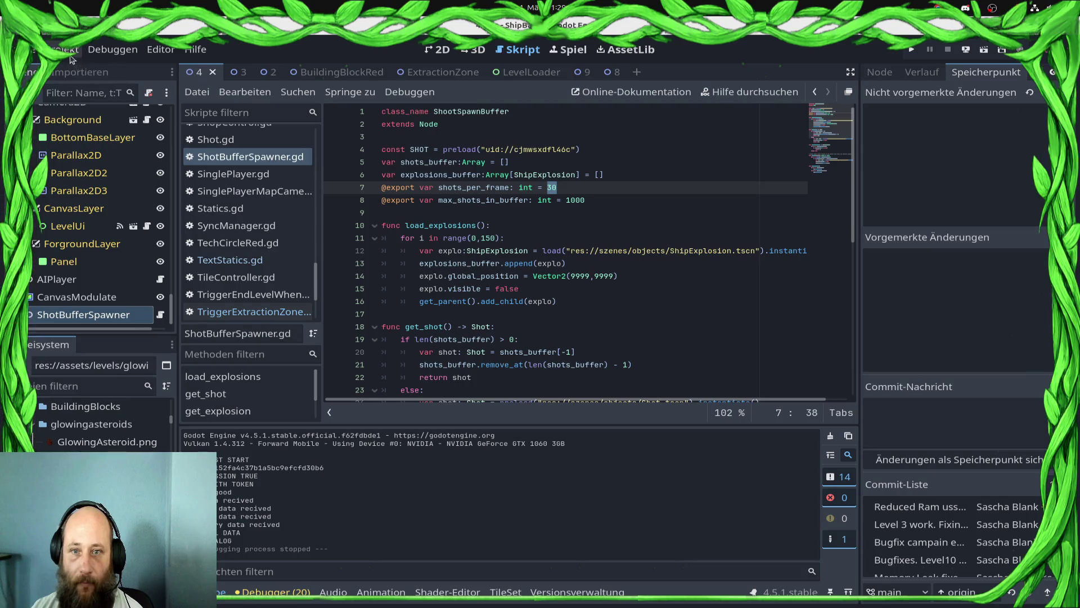
click(570, 201)
click(548, 187)
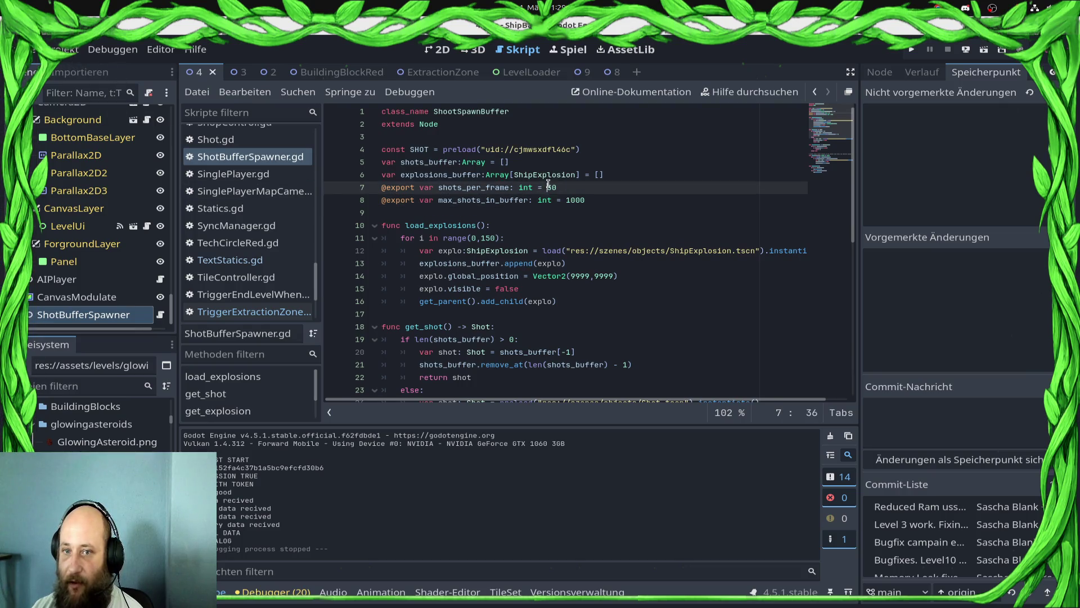
Step: Scroll through the script and open the Projekt menu for exporting
scroll(580, 319, down, 1)
scroll(580, 319, down, 2)
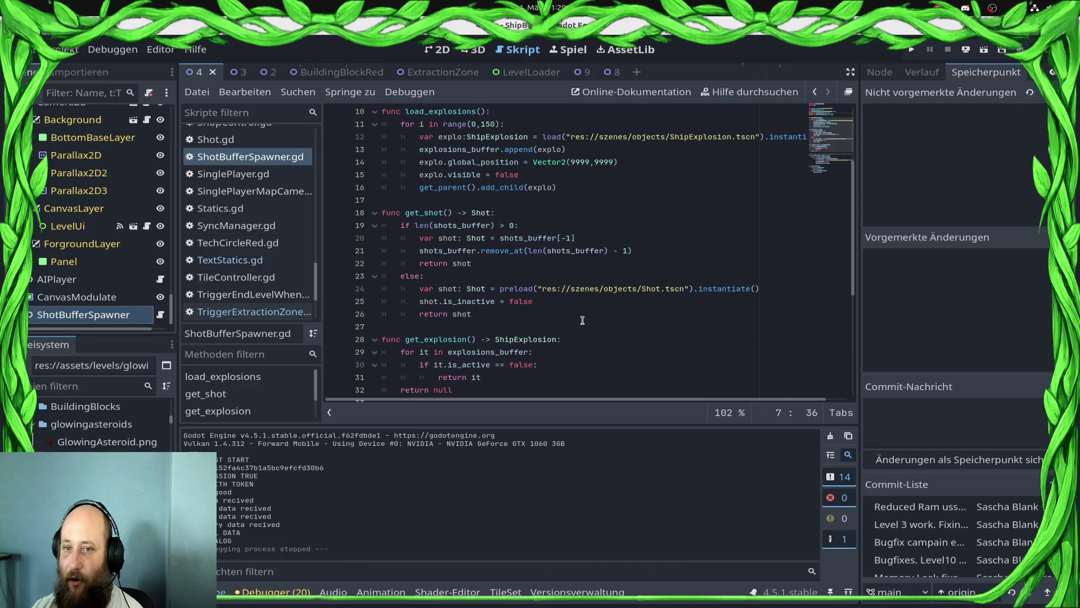
scroll(544, 300, down, 3)
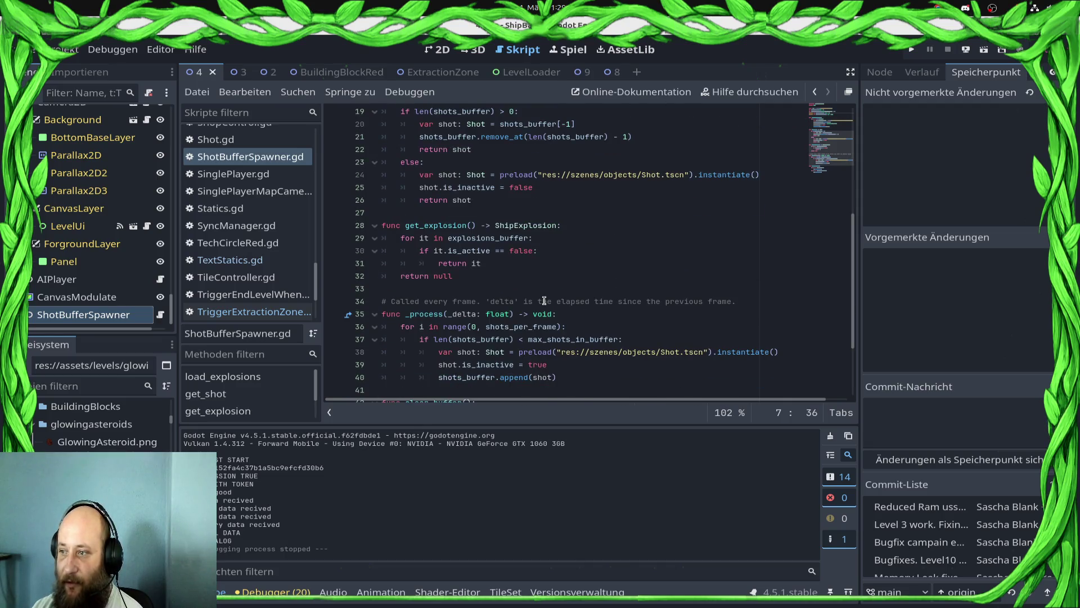
scroll(560, 284, down, 3)
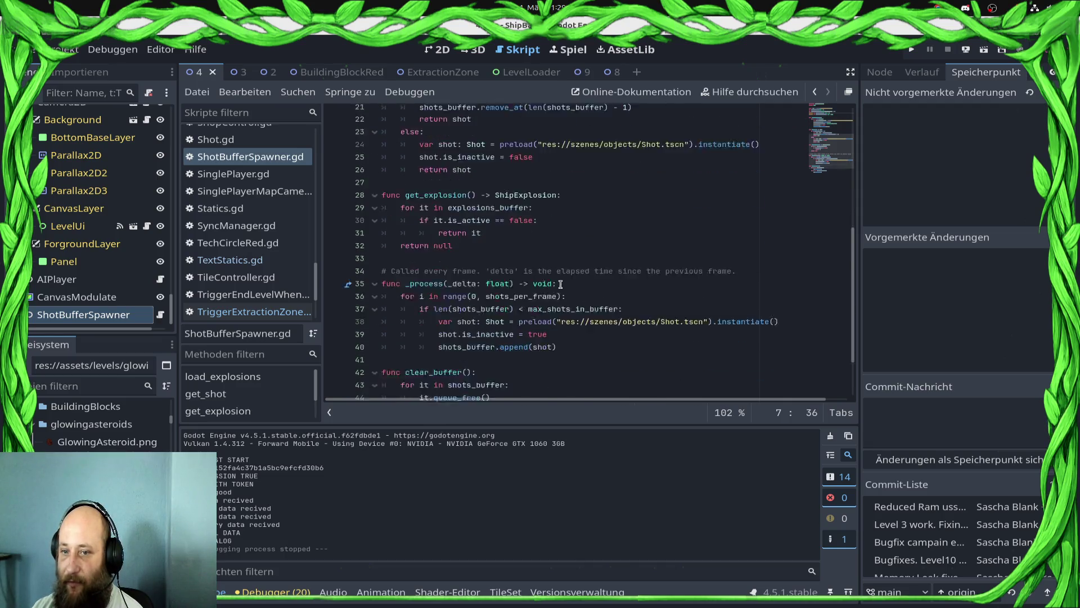
click(63, 50)
Step: Open the export window and choose the ShipBattleClient Android profile
click(84, 132)
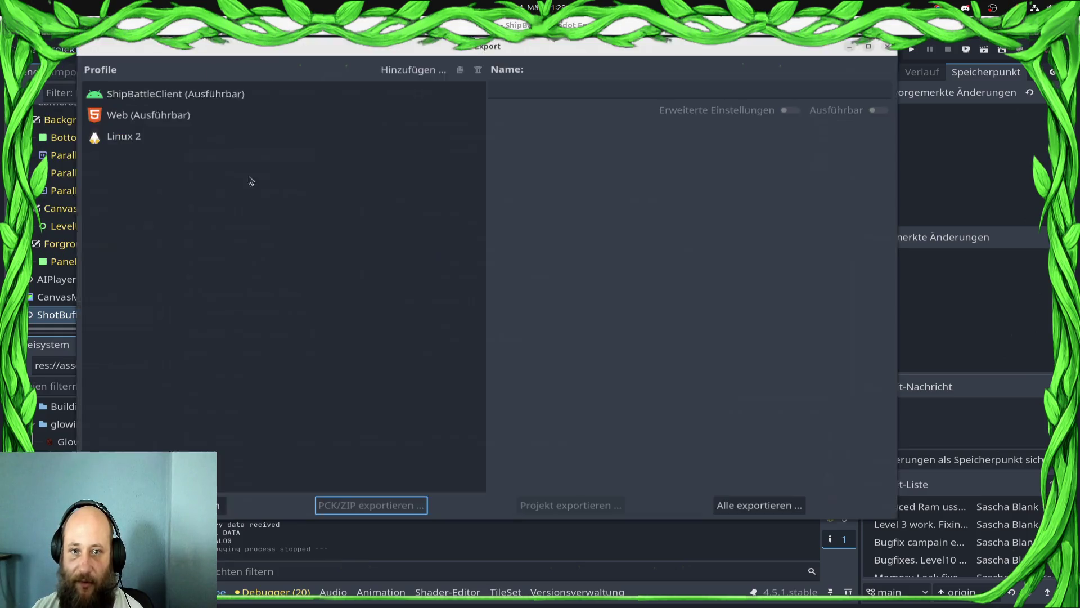
click(203, 96)
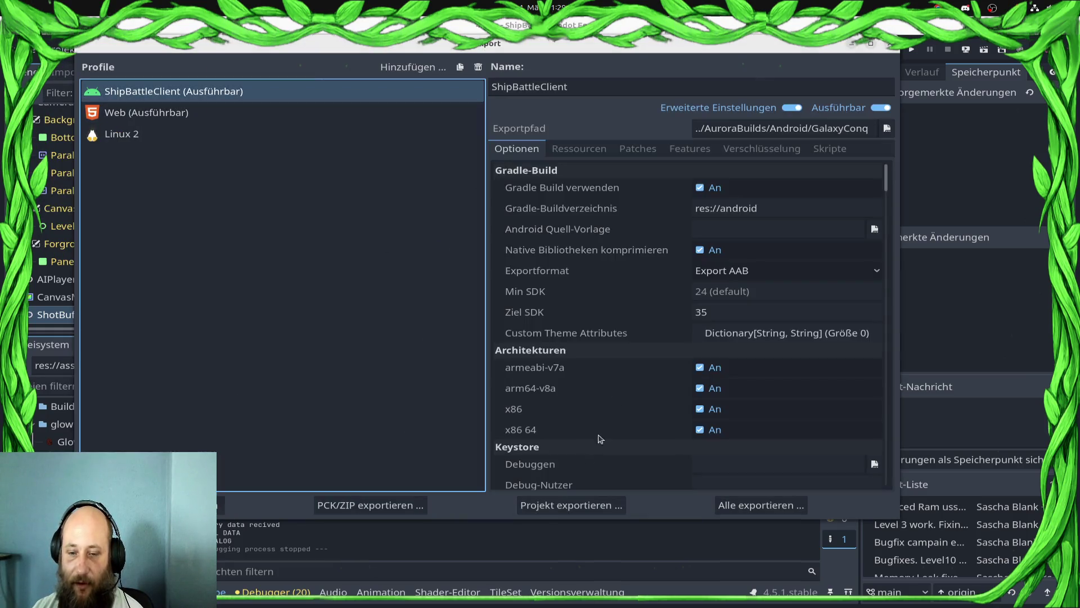
click(545, 509)
click(445, 468)
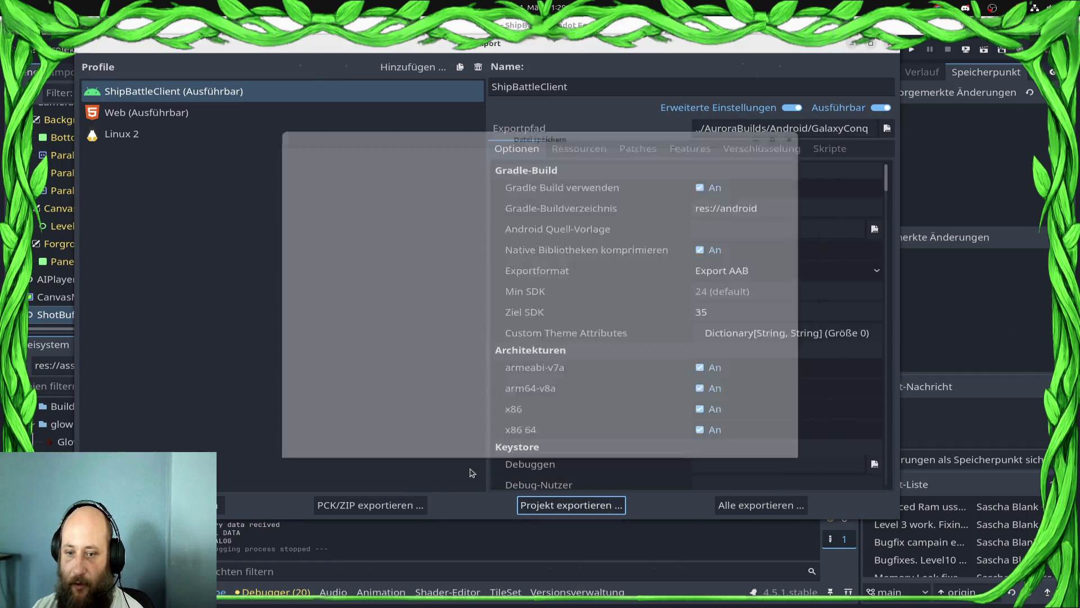
Step: Raise the Android version code to 15 and begin exporting the AAB
scroll(737, 315, down, 5)
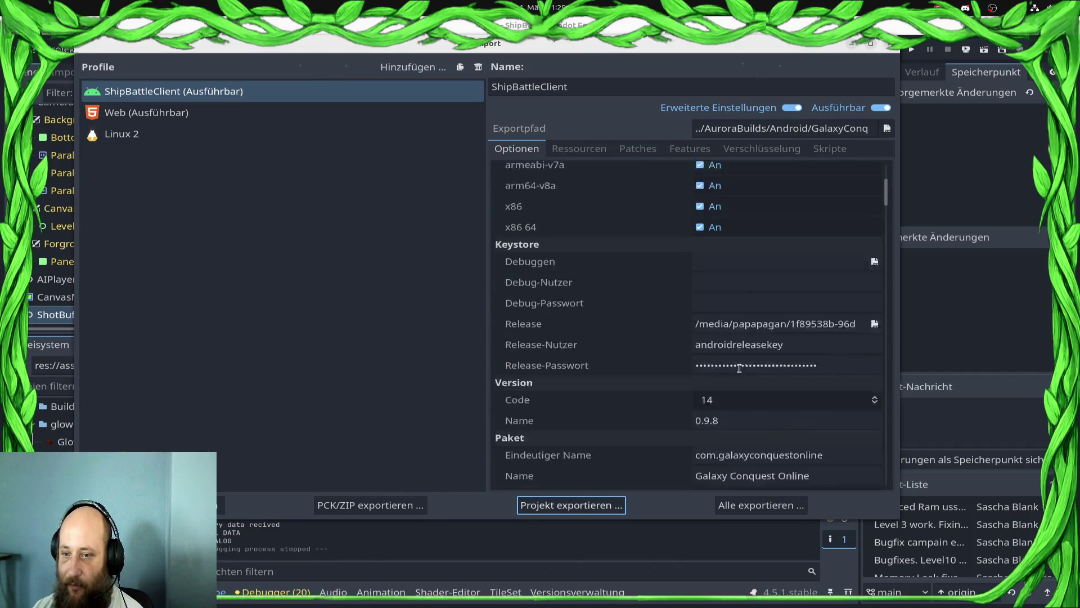
scroll(739, 368, down, 1)
click(739, 365)
text(15)
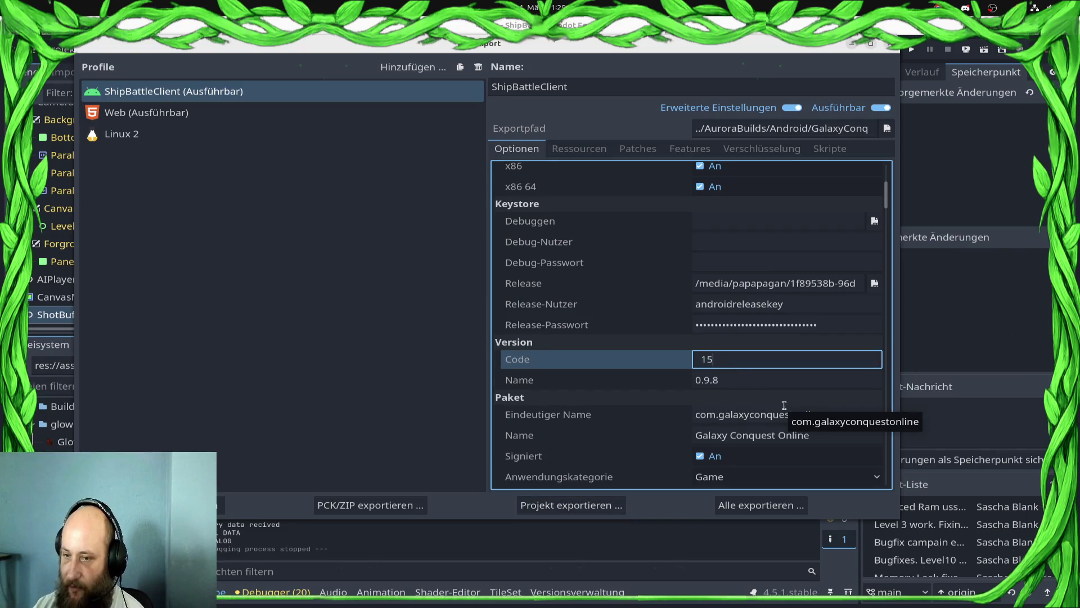
key(Return)
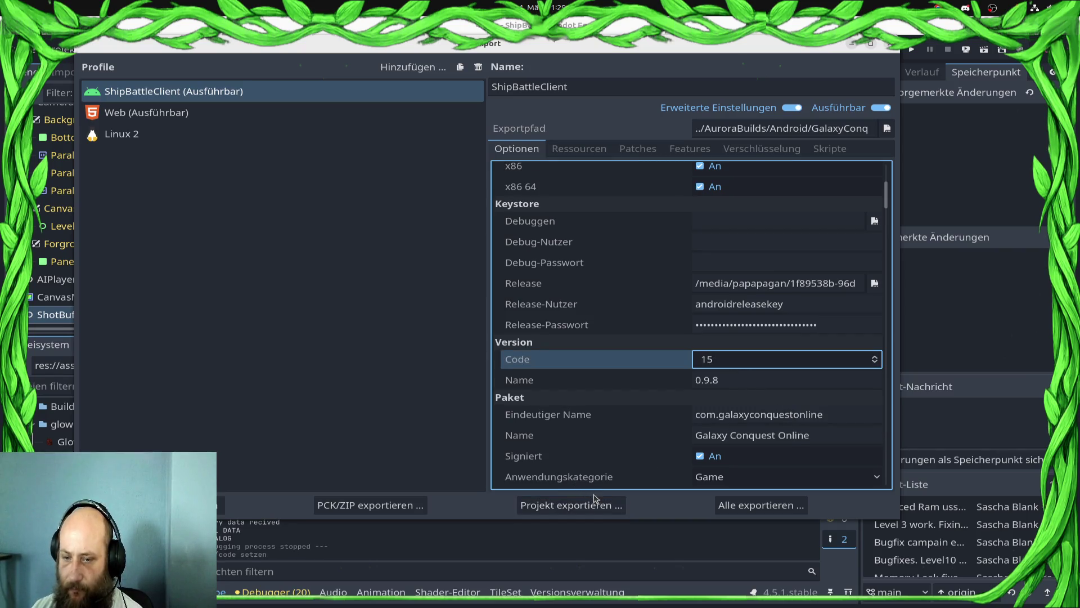
click(595, 503)
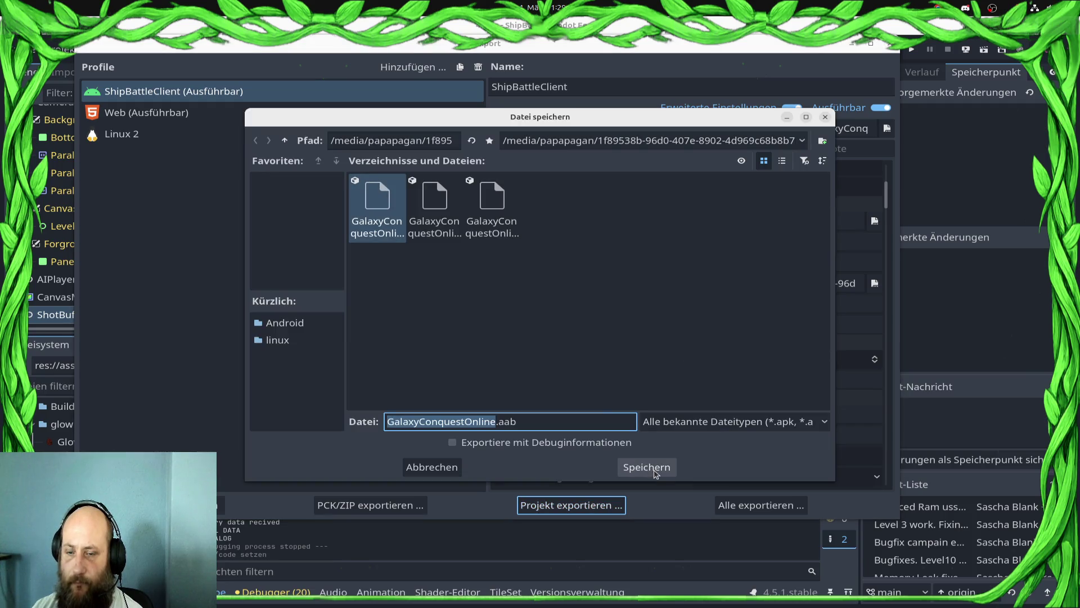
Step: Overwrite GalaxyConquestOnline.aab with the export and dismiss the resulting warnings report
click(654, 472)
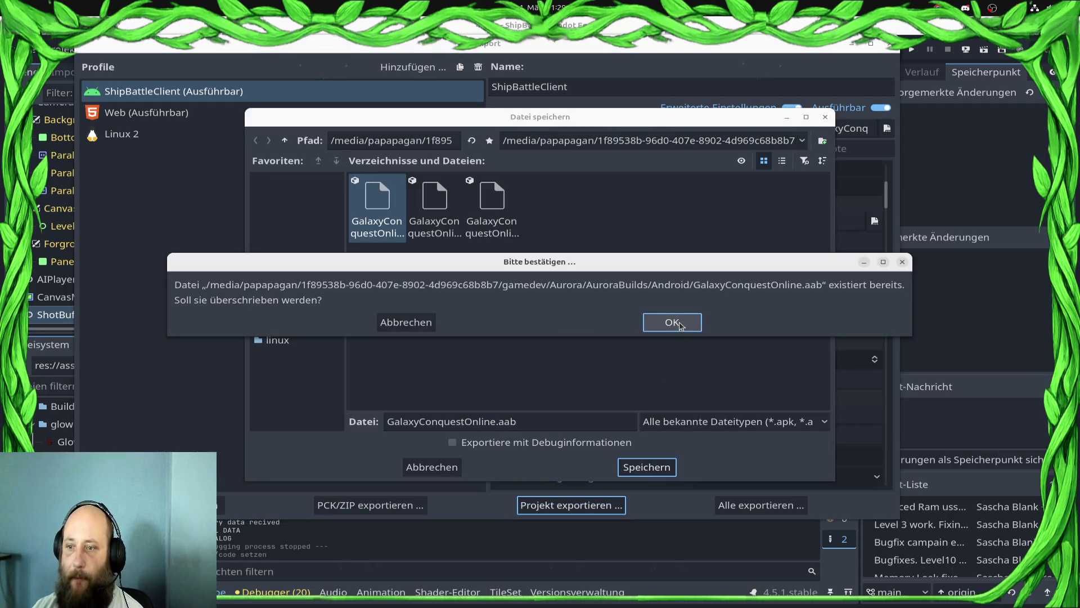
click(679, 324)
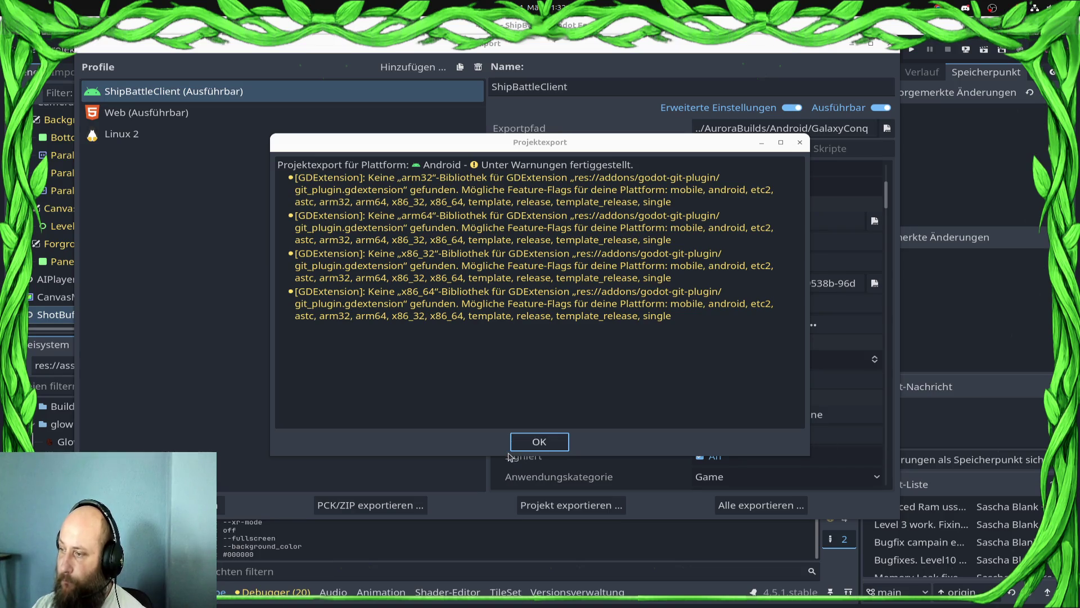
click(537, 442)
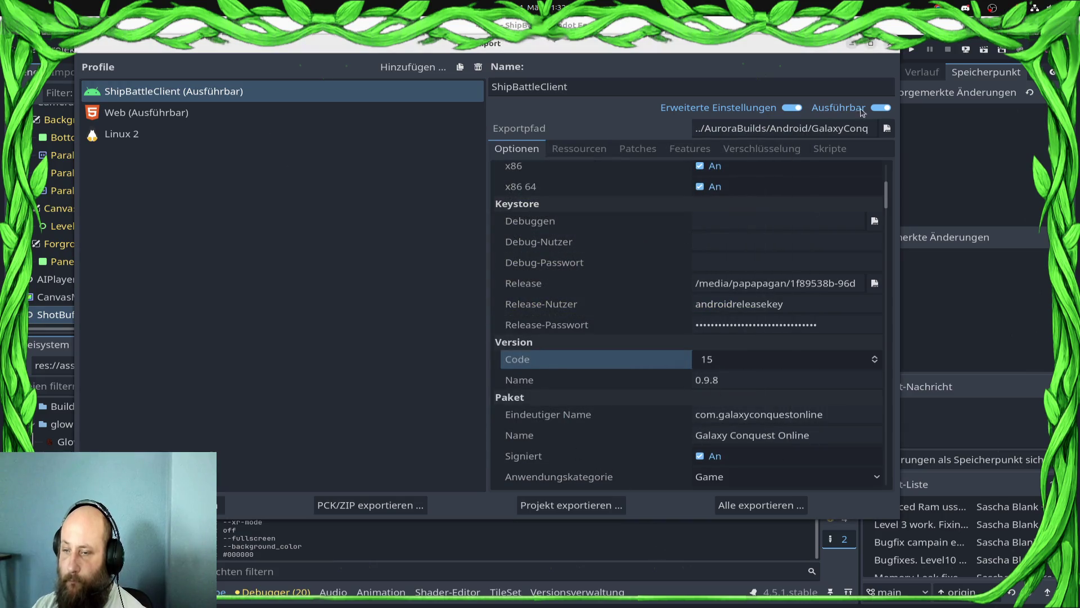
Step: Close the Export dialog and bring up the Galaxy Conquest Online Play Console dashboard
click(889, 45)
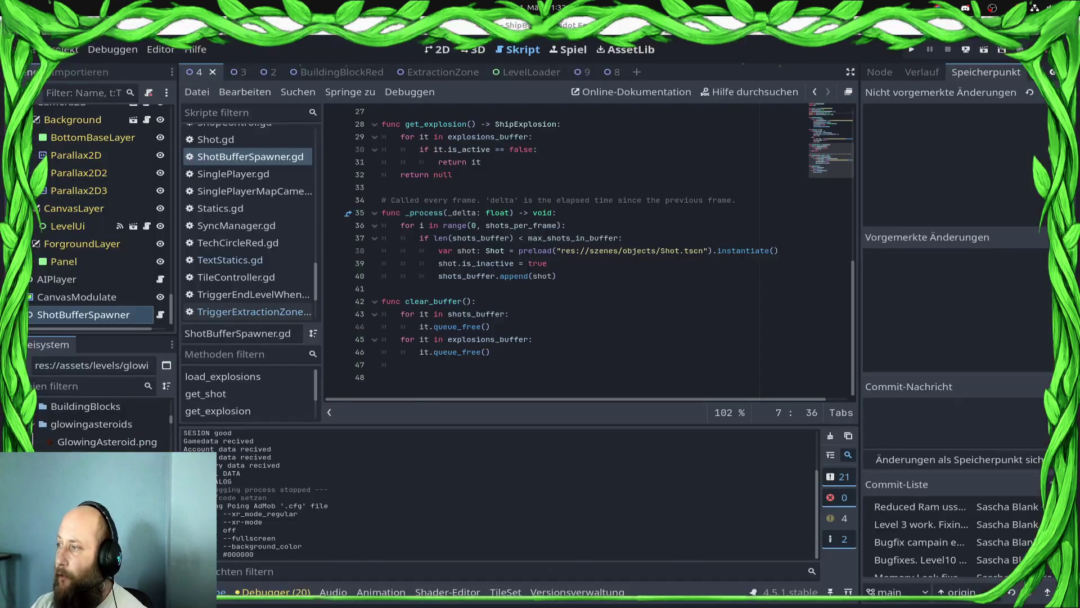
key(alt+Tab)
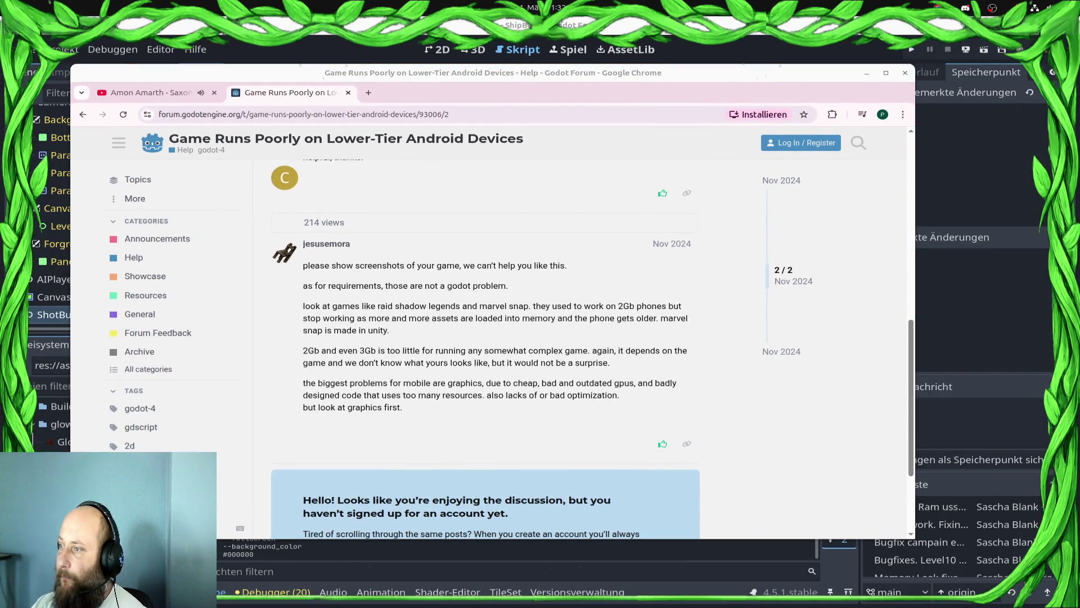
key(alt+Tab)
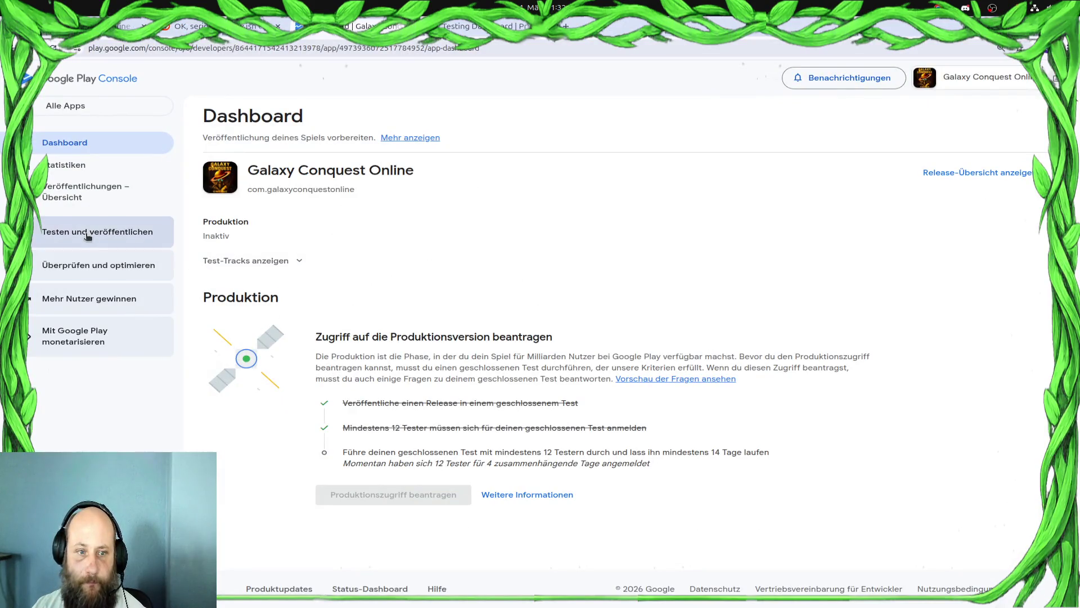
Step: Open the BetaTest closed test track and start a new release, dismissing the file chooser
click(87, 235)
click(46, 359)
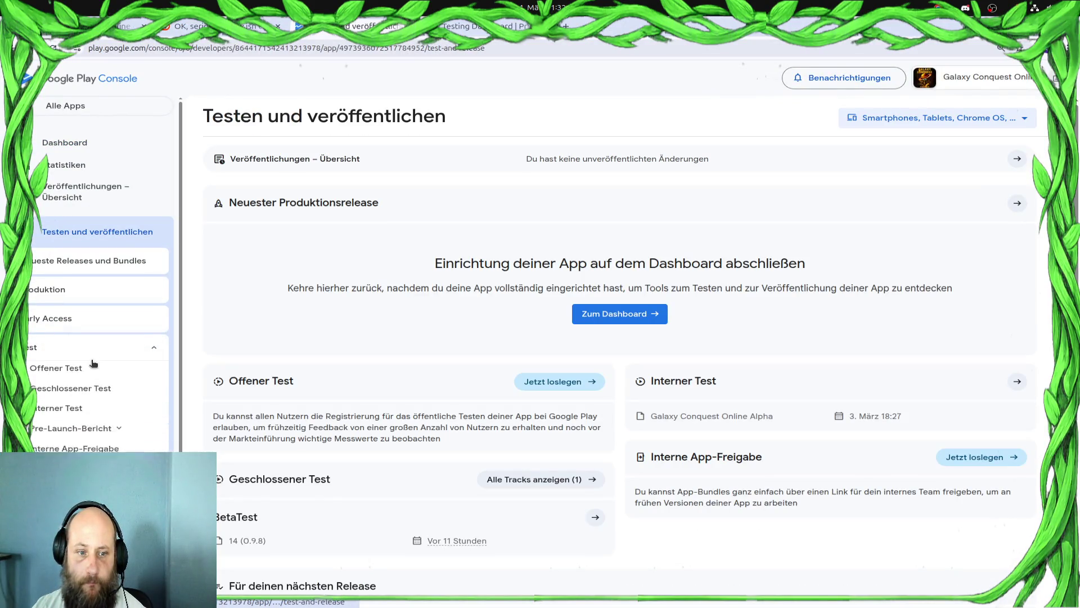
click(75, 395)
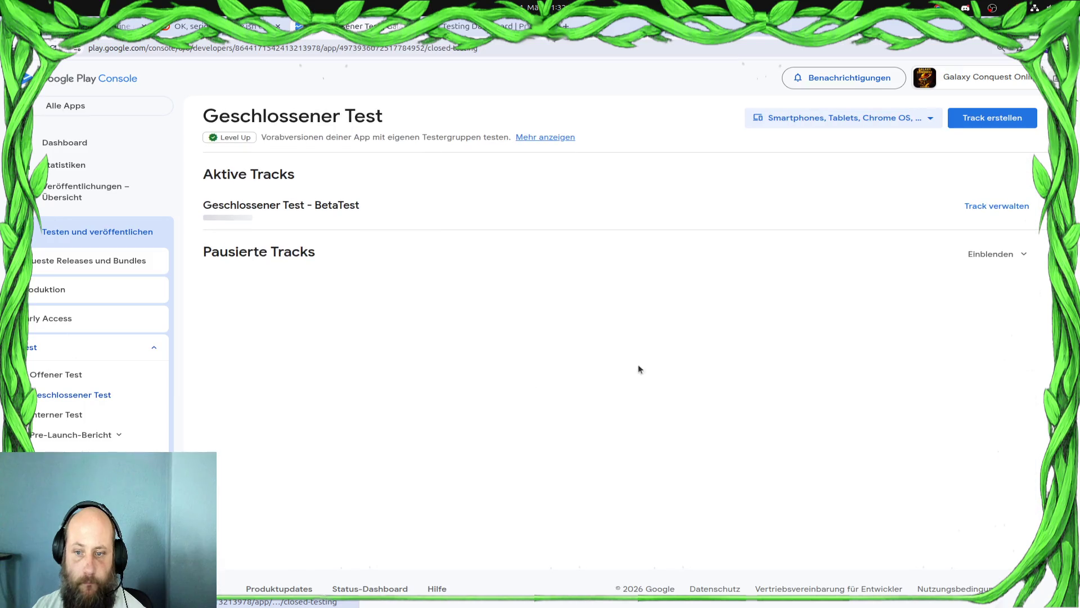
click(967, 212)
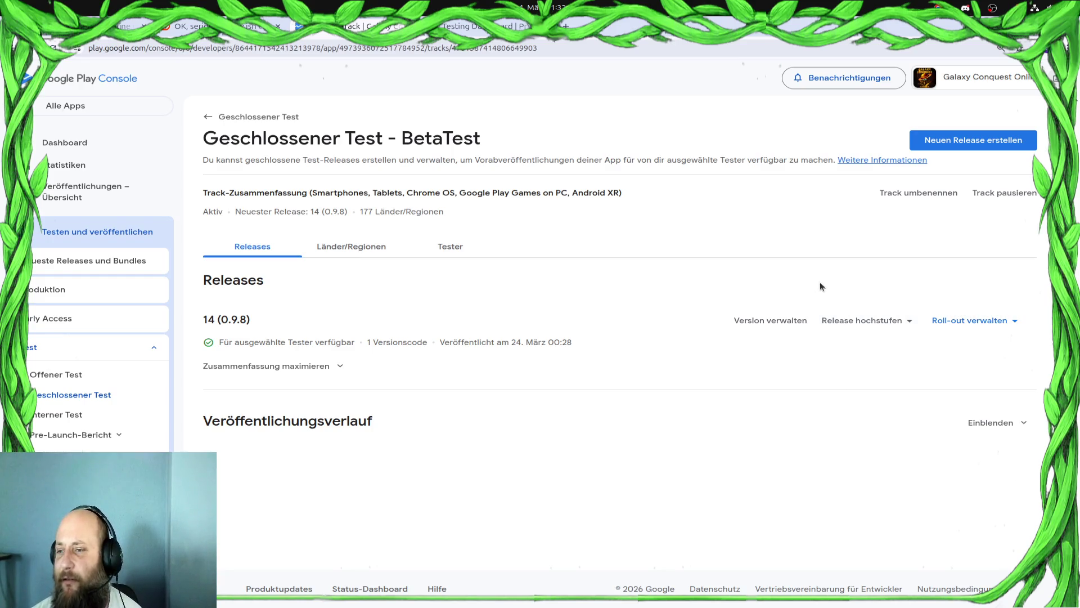
click(956, 141)
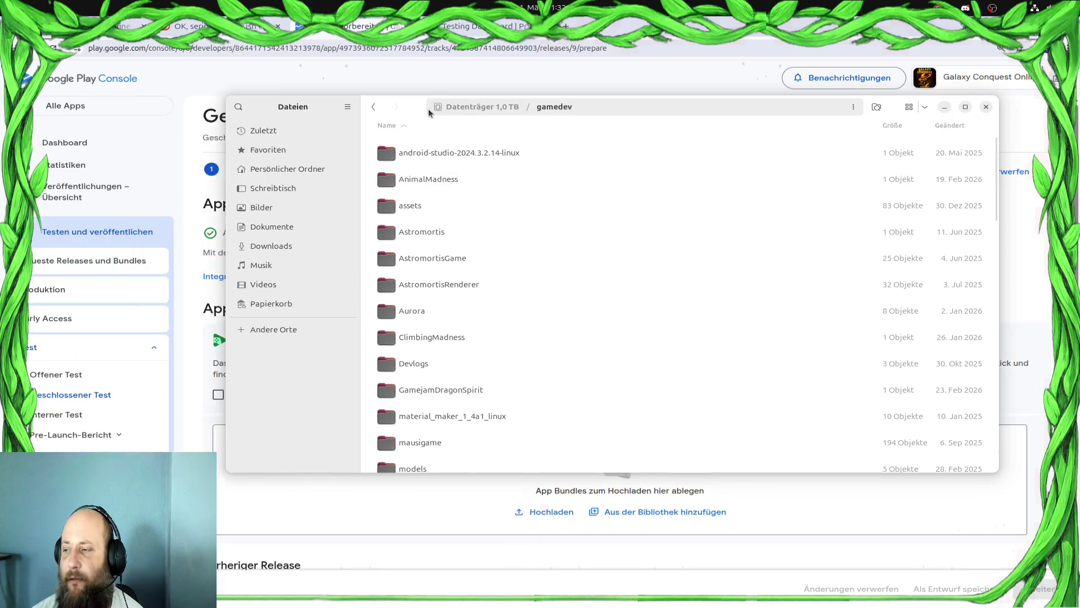
key(Escape)
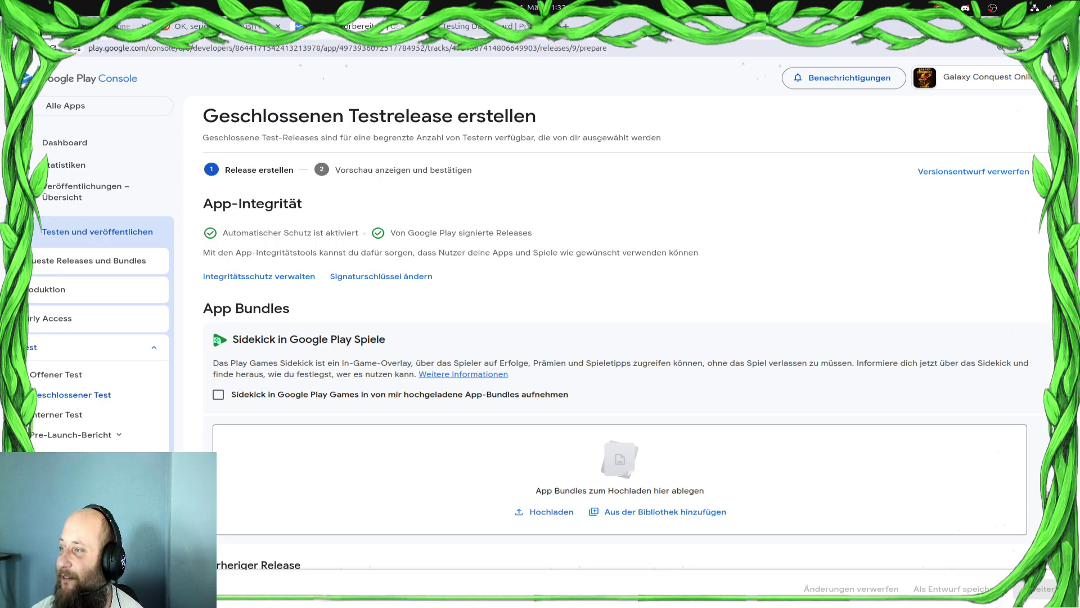
Step: Drag GalaxyConquestOnline.aab into the App Bundles drop zone and return to the Play Console window
drag(351, 383, 394, 459)
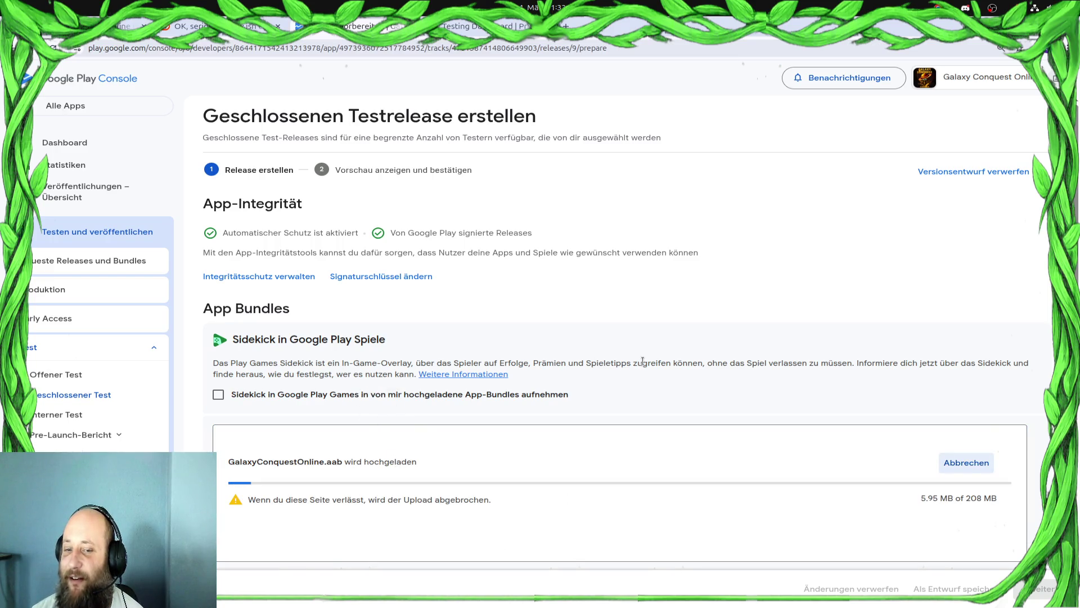
scroll(644, 365, down, 2)
scroll(643, 365, up, 1)
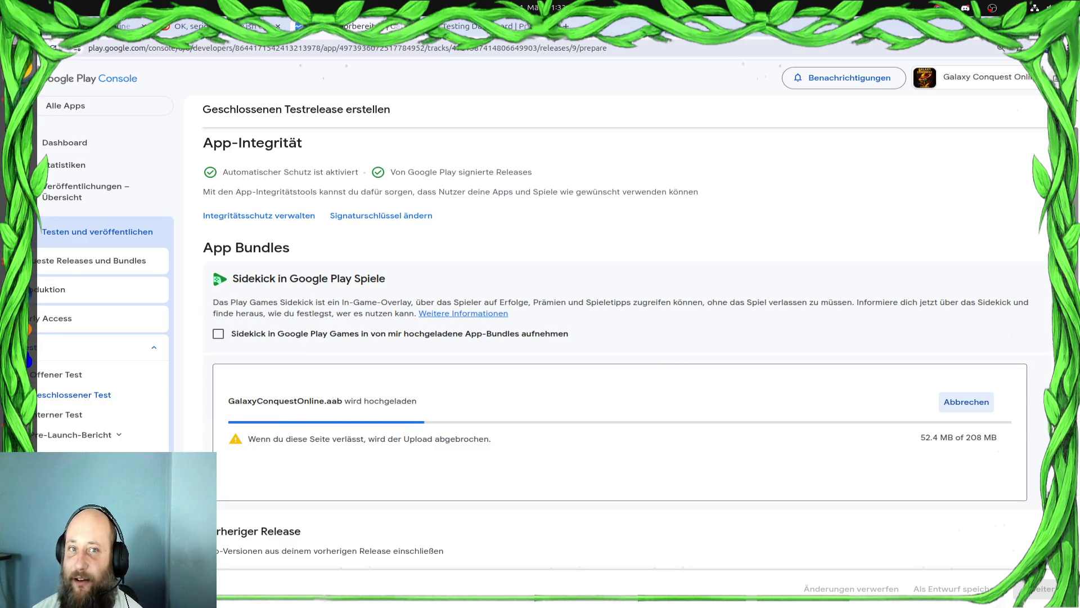
key(super)
click(703, 315)
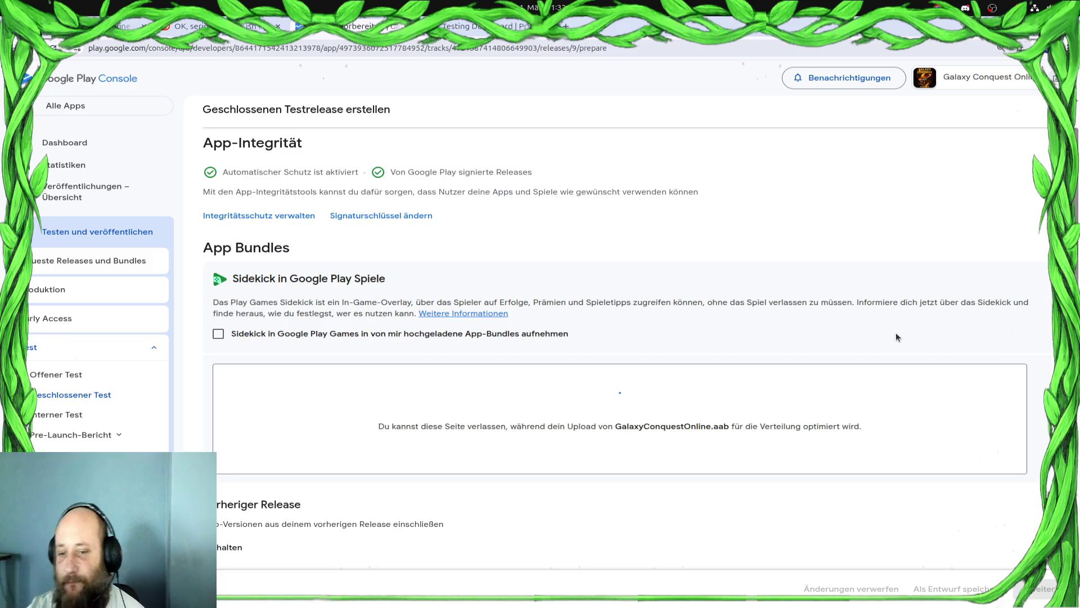
Step: Enter the release name and replace the placeholder release notes with '0.9.8'
scroll(757, 359, down, 4)
scroll(561, 433, down, 6)
scroll(560, 429, down, 2)
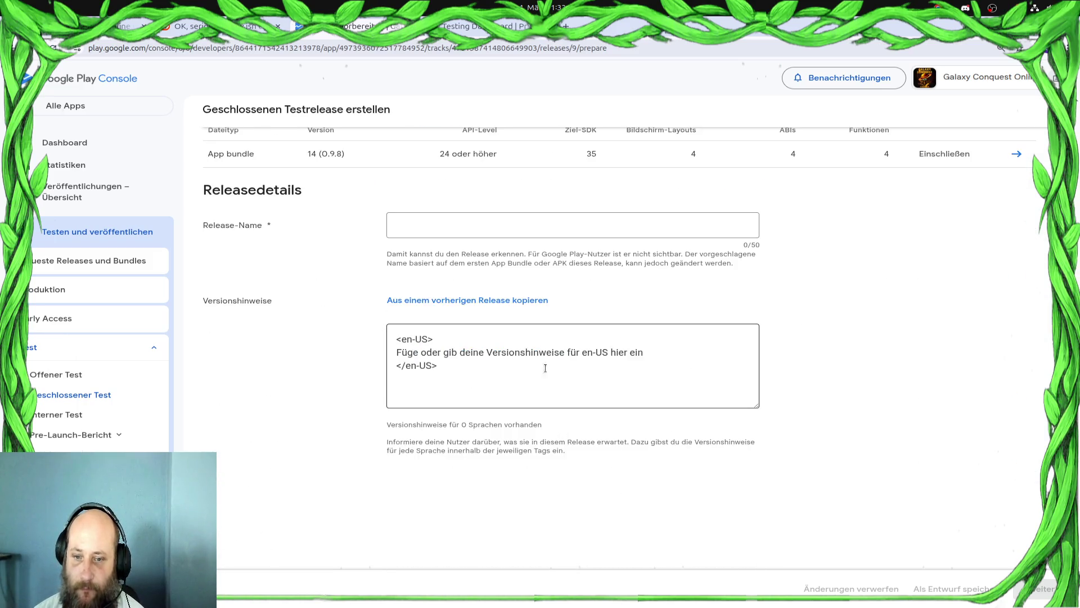
click(500, 231)
text(Bet)
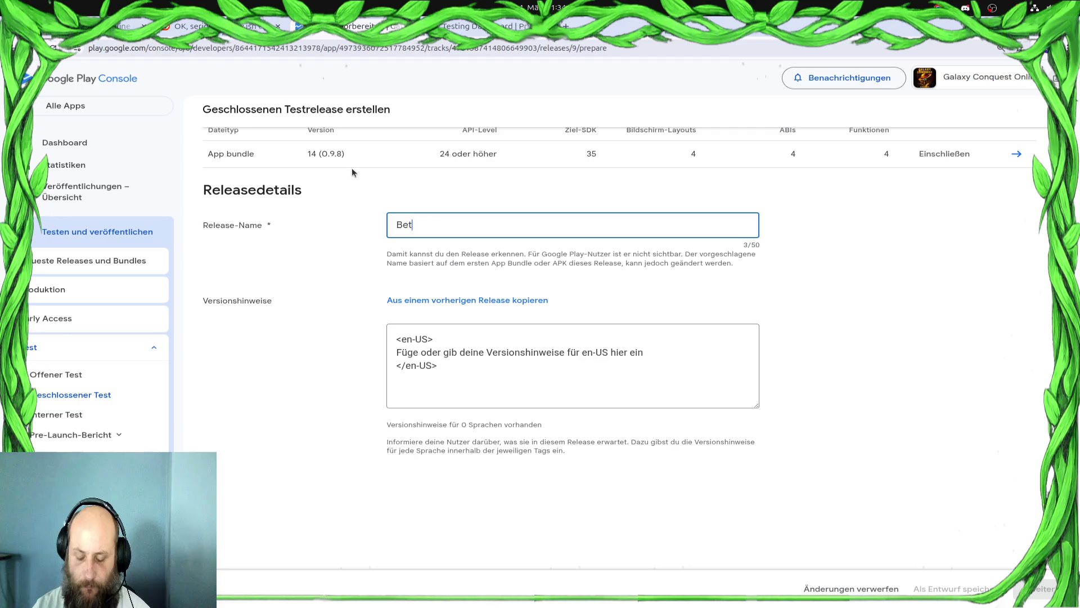
text(atest 3)
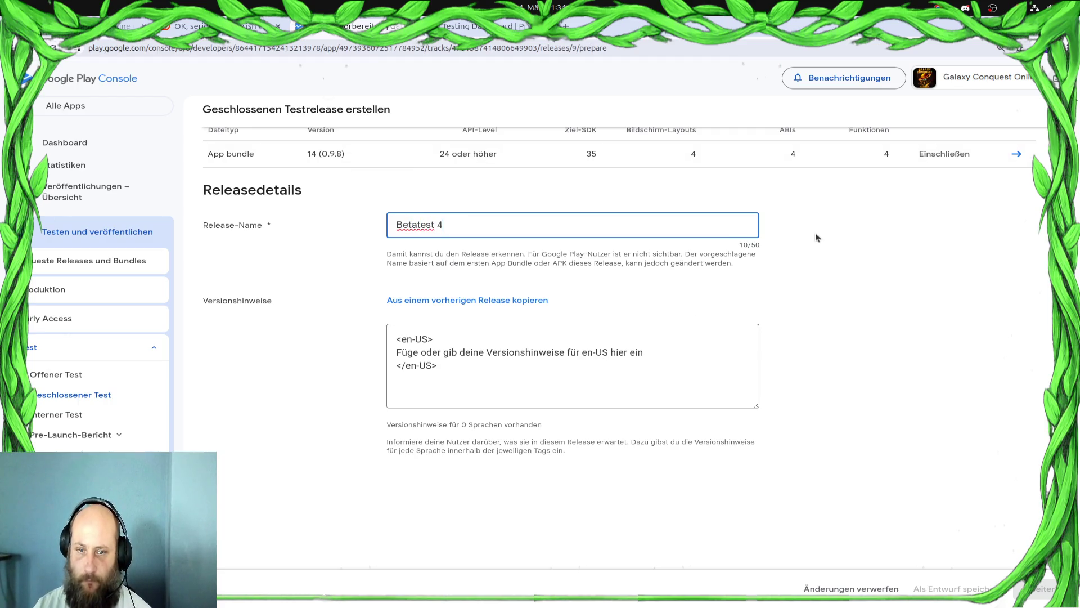
drag(647, 353, 391, 352)
text(0.9.)
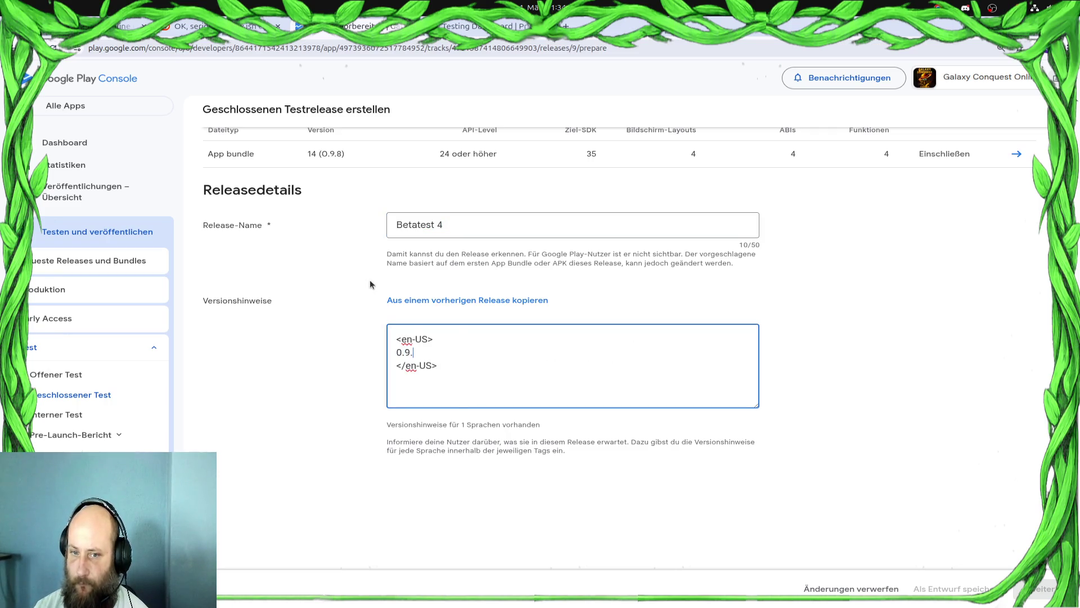
text(8)
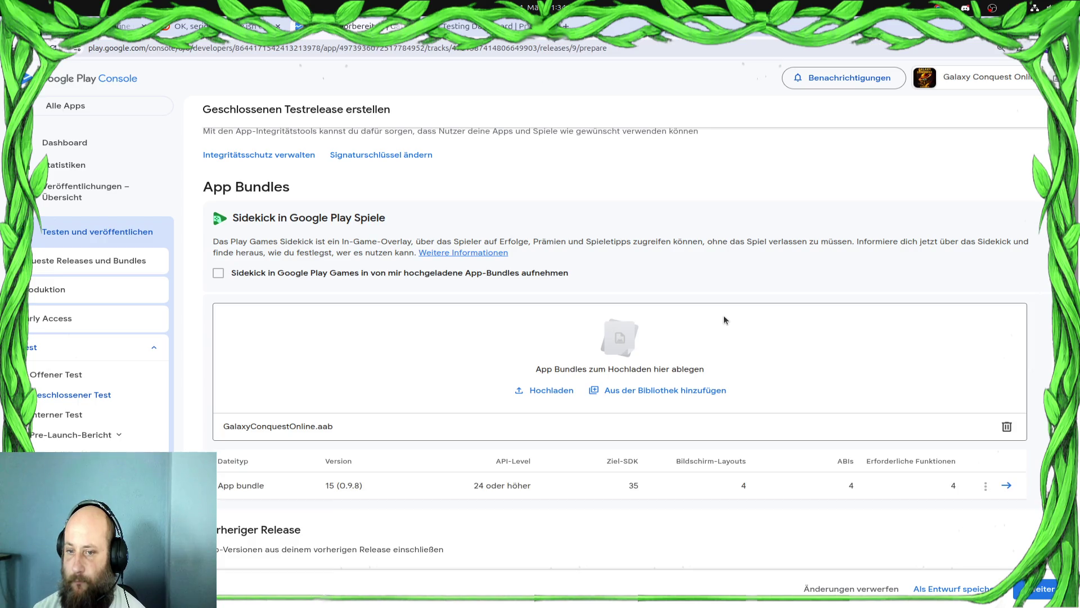
scroll(724, 318, down, 3)
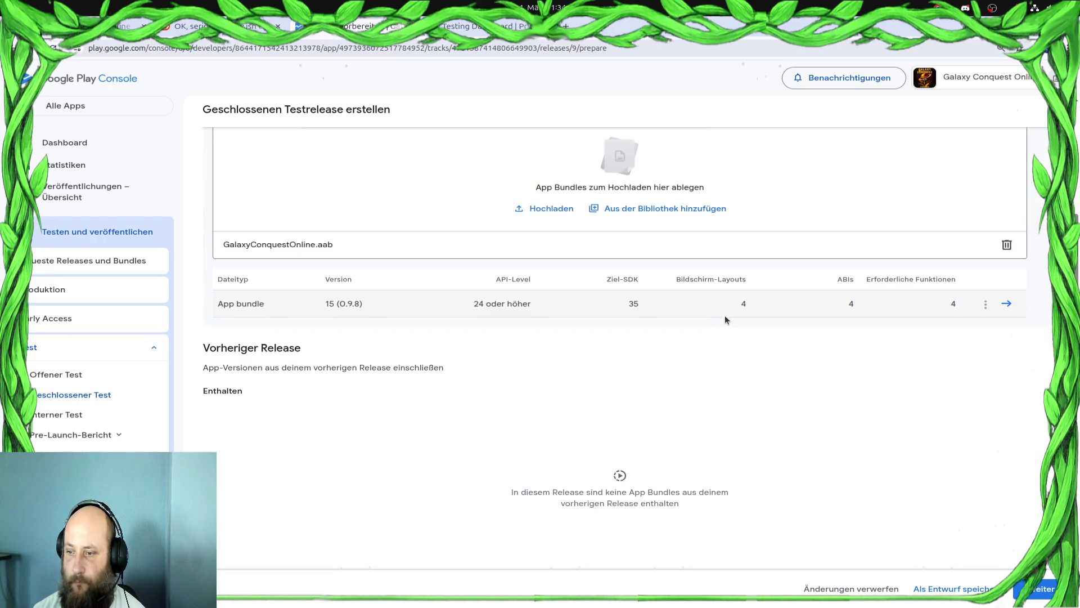
Step: Continue to the overview and send the one pending release change to Google for review
click(1050, 591)
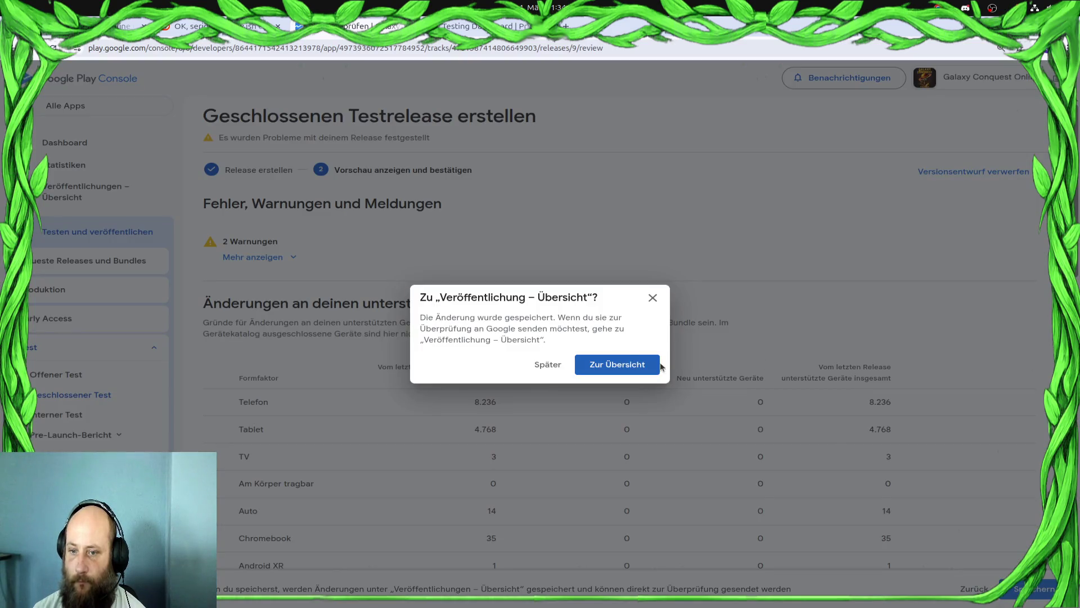
click(624, 365)
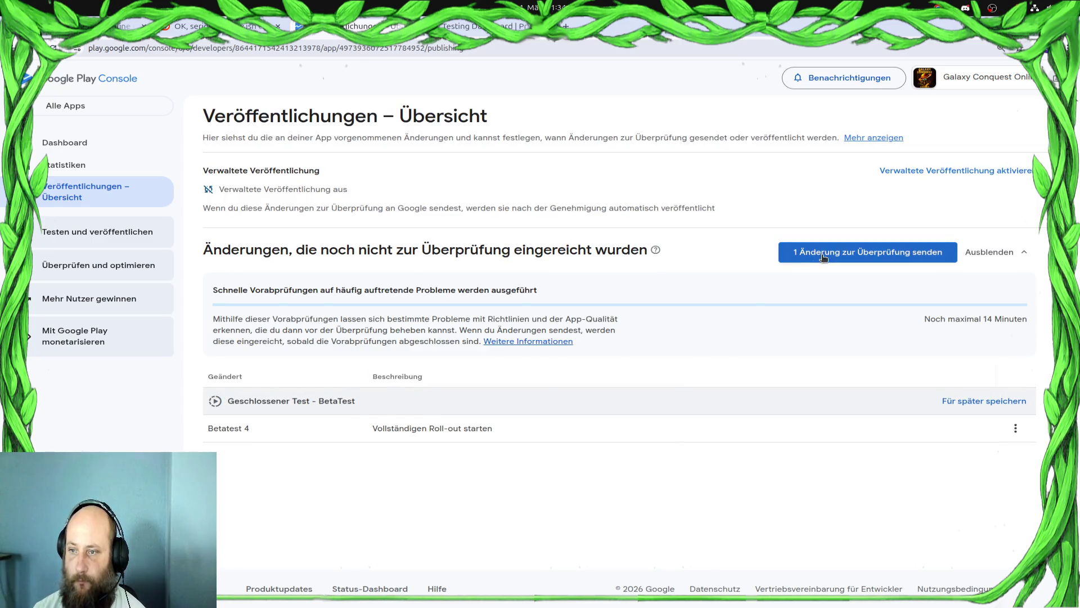
click(788, 254)
click(639, 381)
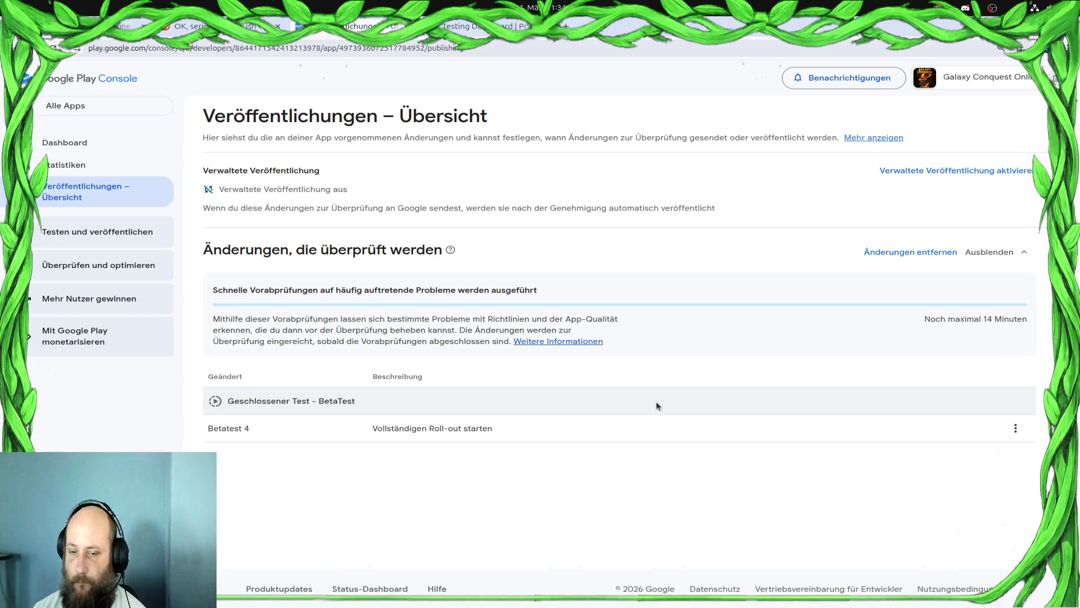
Step: Finish on the publishing page and switch to the Godot forum thread on low-end Android performance
mouse_move(640, 350)
mouse_down()
mouse_move(190, 302)
mouse_move(202, 113)
mouse_move(204, 241)
mouse_move(340, 297)
mouse_move(536, 353)
mouse_up()
click(203, 241)
click(539, 365)
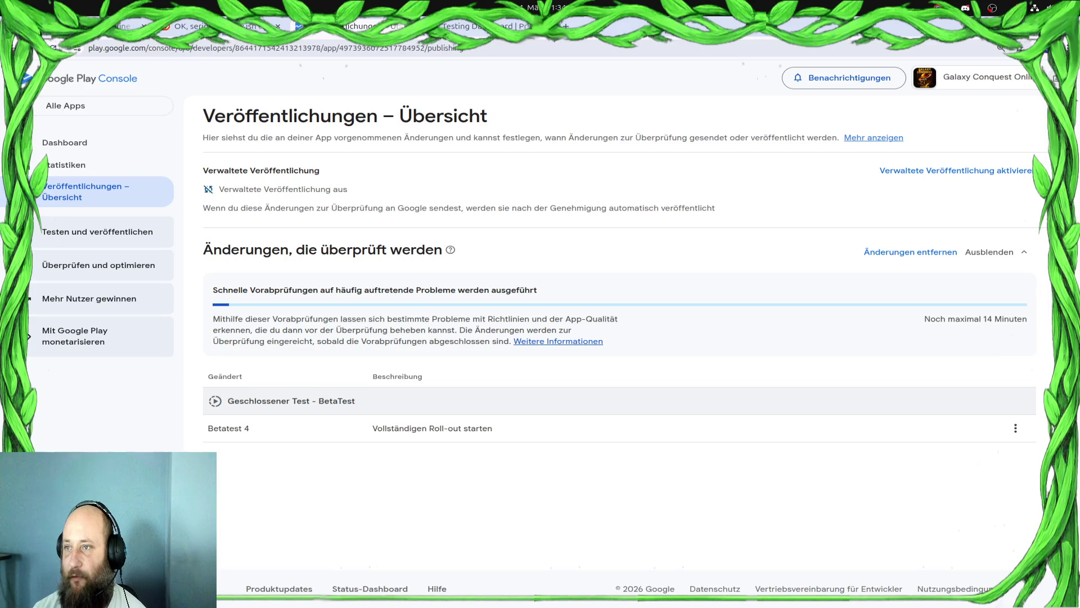
key(alt+Tab)
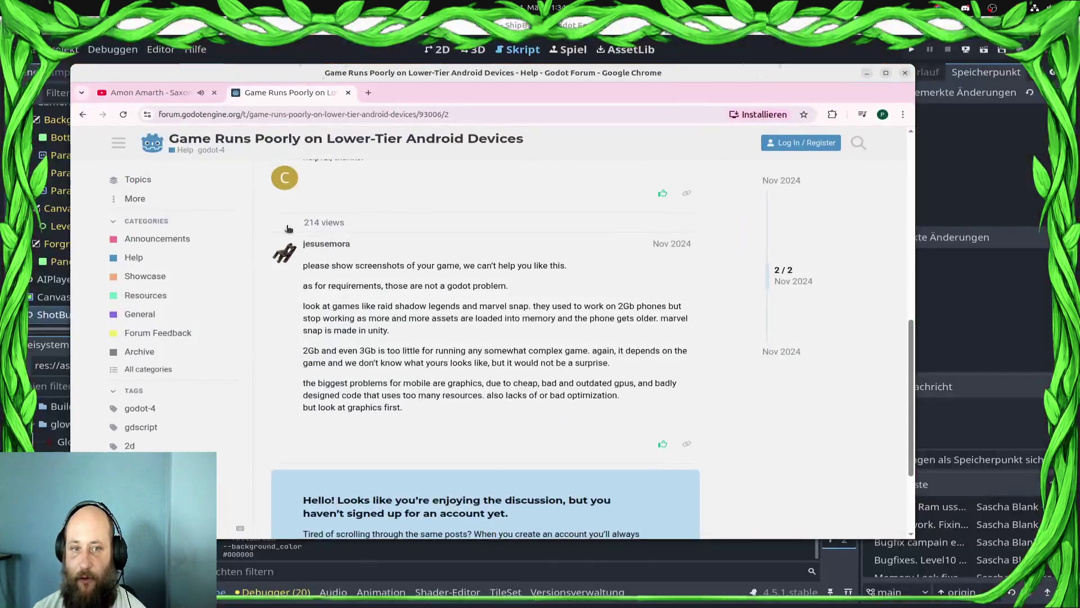
Step: Pause the YouTube music video, minimize its window, and return to the Godot editor
mouse_move(3, 73)
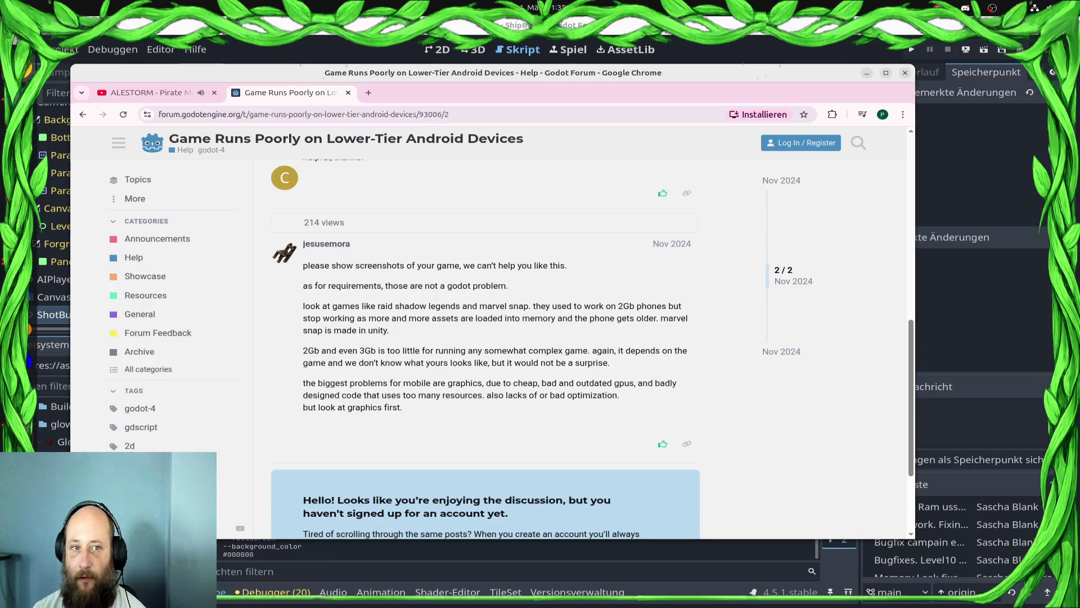
key(alt+Tab)
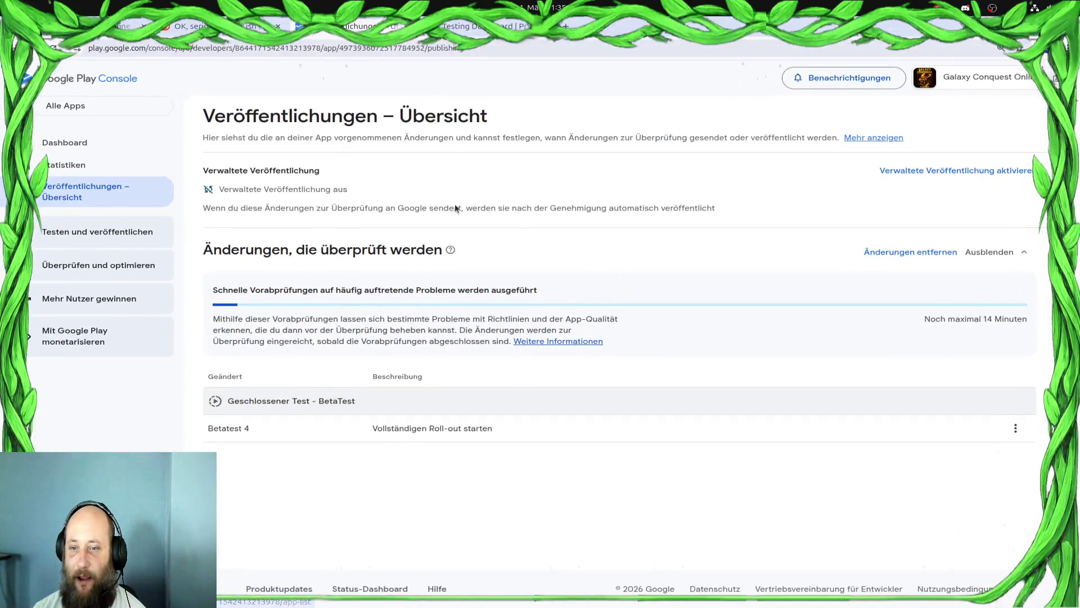
key(alt+Tab)
key(alt+Tab)
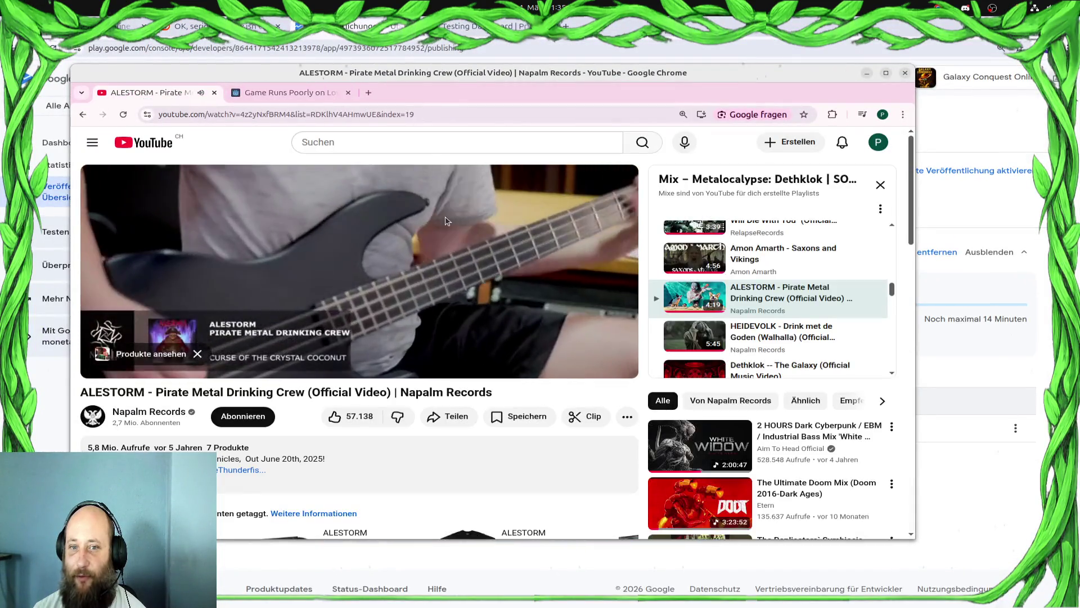
click(413, 286)
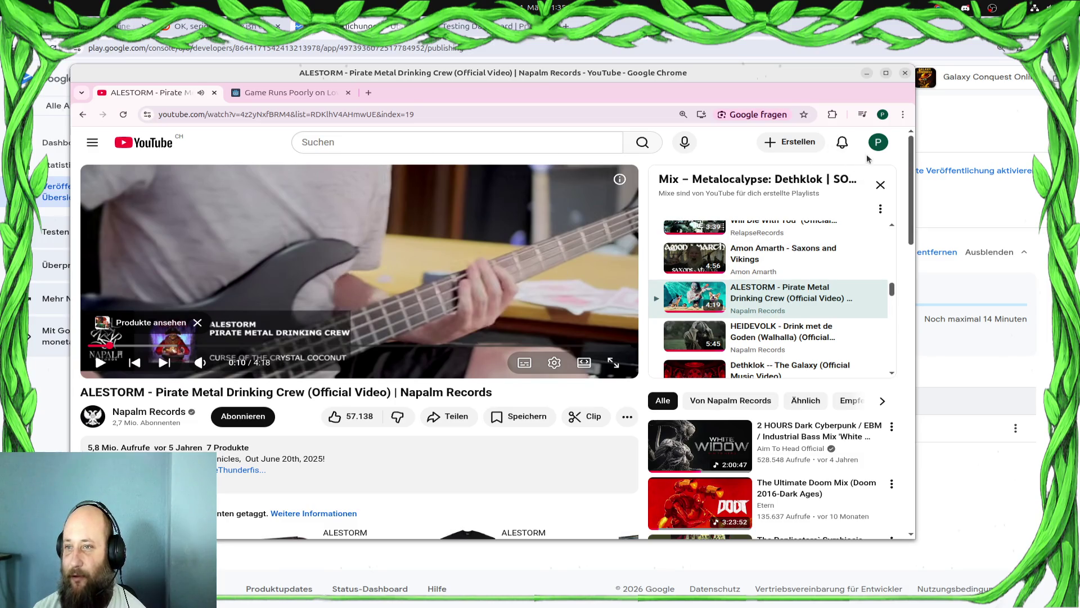
click(866, 73)
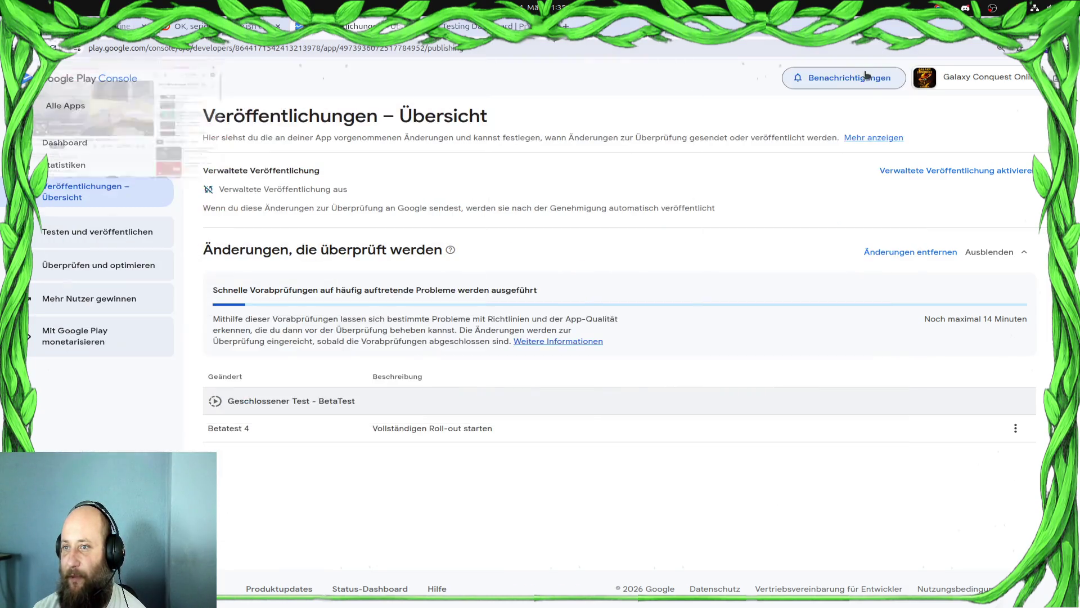
key(alt+Tab)
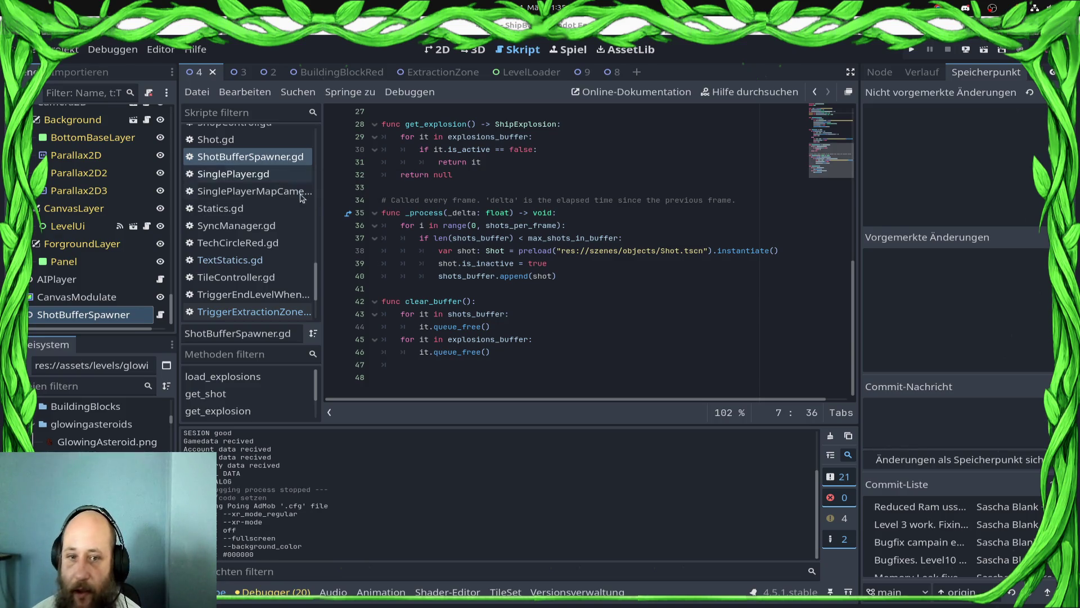
Step: Filter the FileSystem for 'lui' and open the LevelUI scene
scroll(294, 225, up, 5)
scroll(295, 225, up, 10)
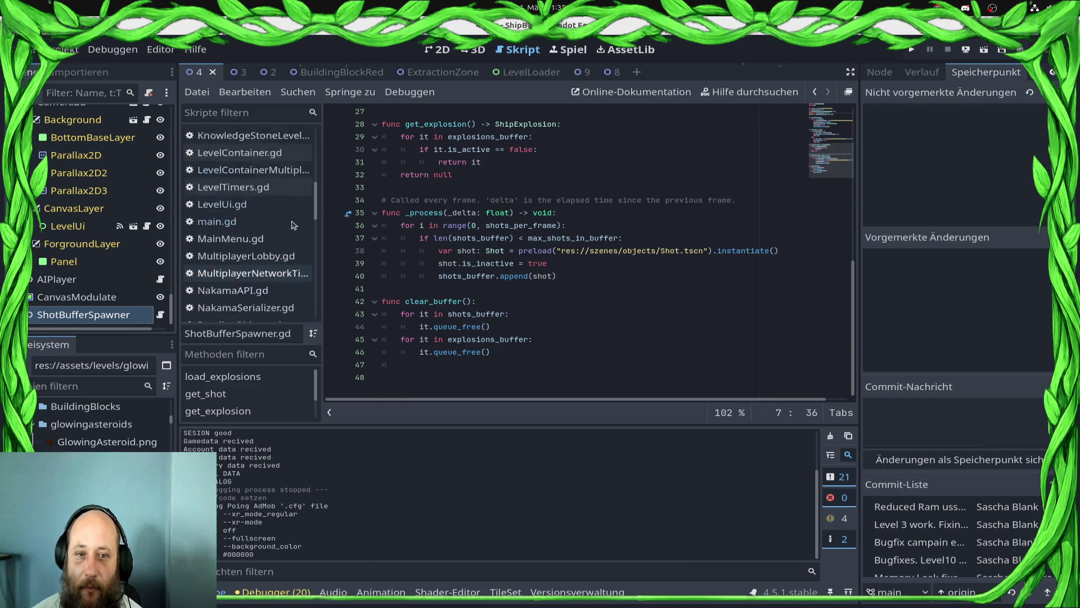
click(79, 393)
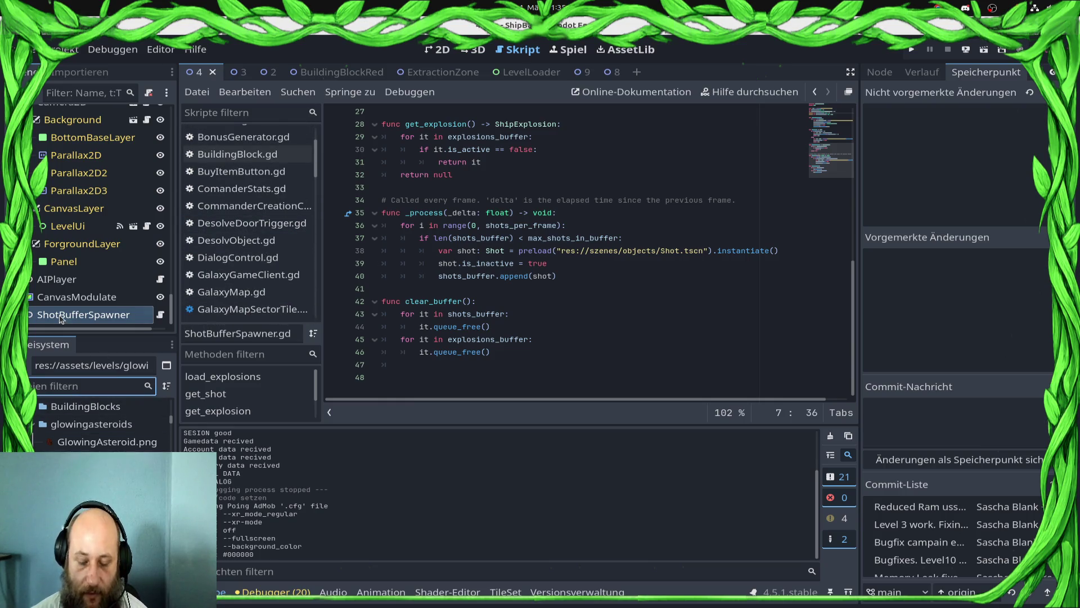
text(lui)
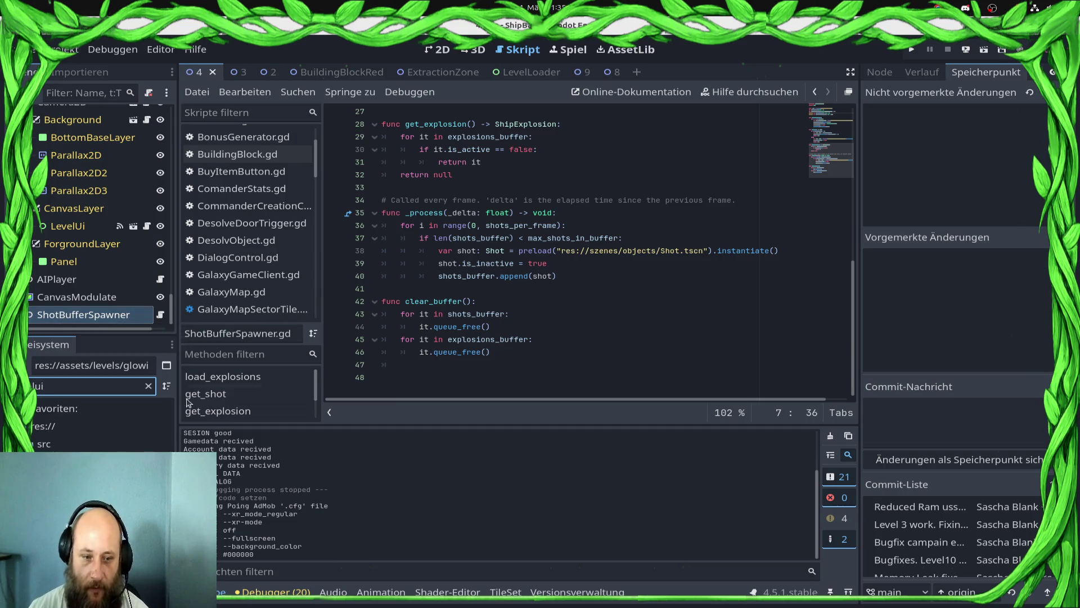
key(Return)
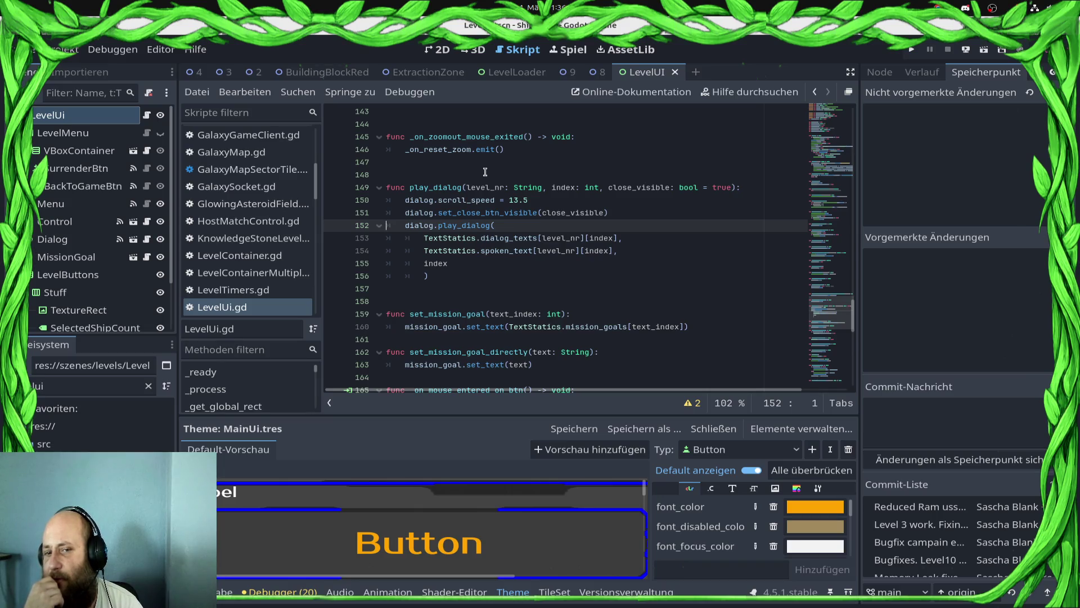
Step: In LevelUi.gd, select the _on_zoomout_button_down() and _on_zoomout_button_up() calls on lines 190 and 194
scroll(687, 258, down, 5)
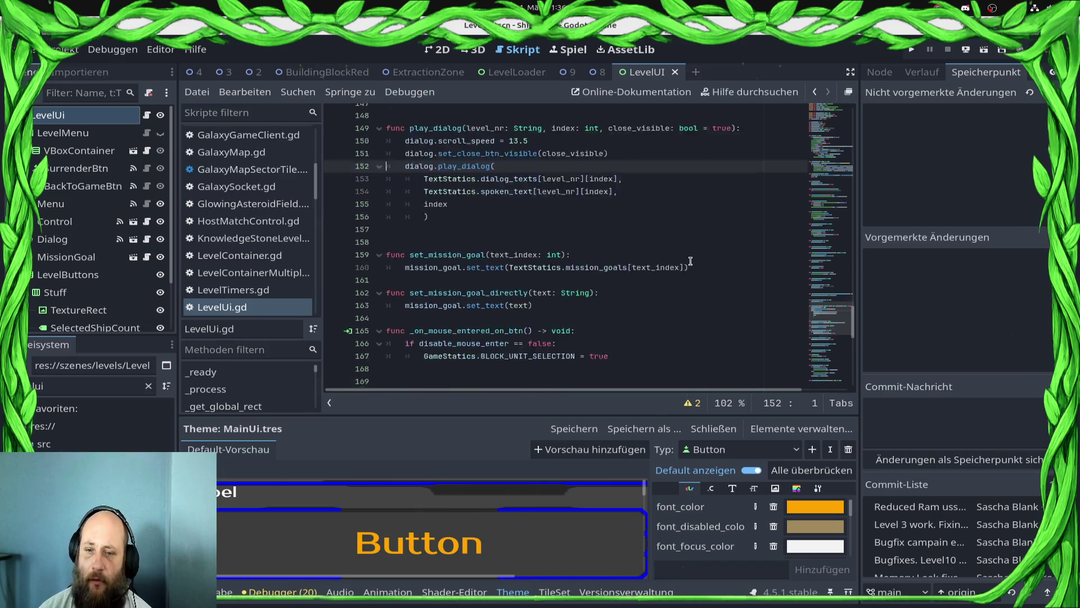
scroll(691, 261, down, 5)
scroll(691, 261, up, 2)
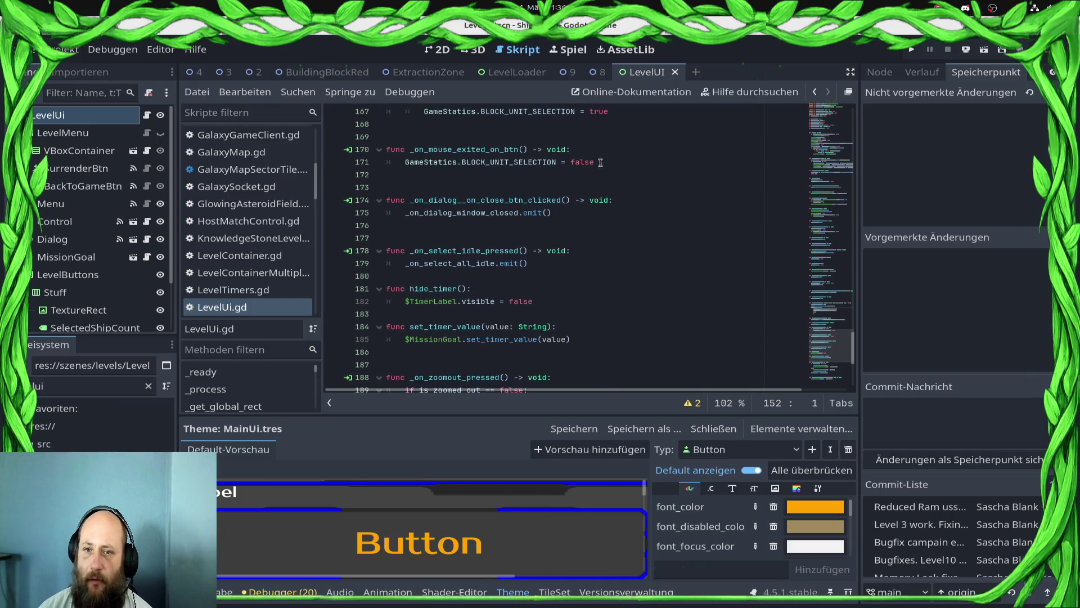
click(600, 155)
scroll(628, 216, down, 4)
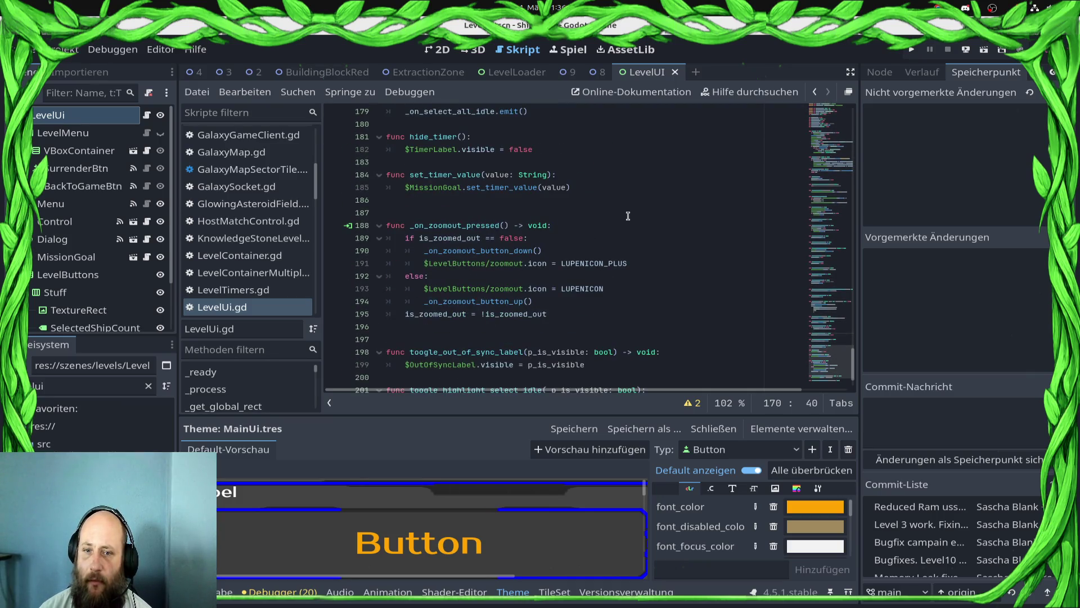
drag(552, 252, 348, 248)
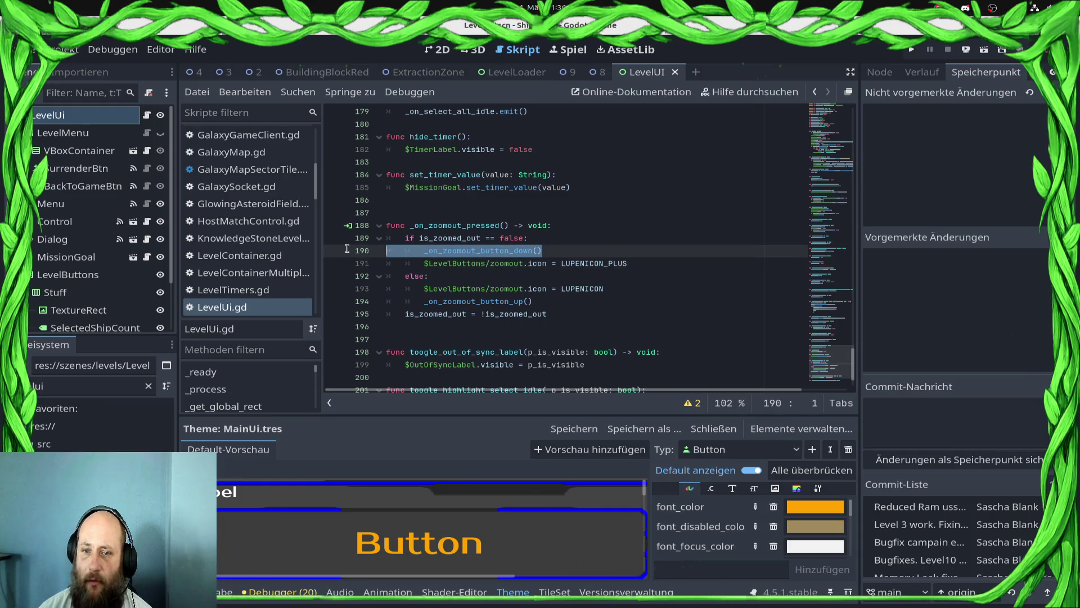
drag(574, 302, 360, 304)
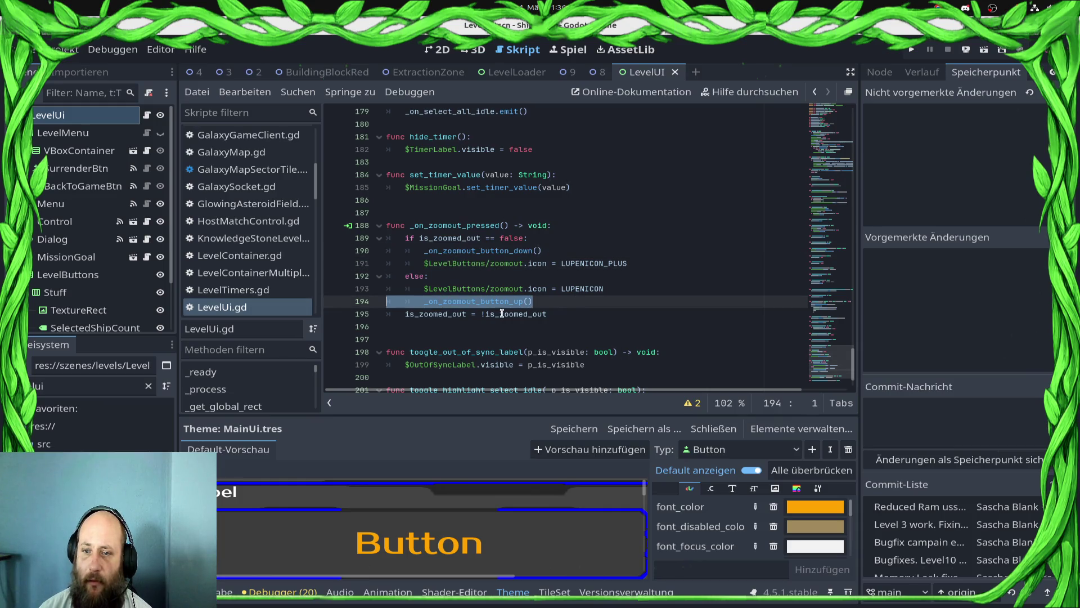
click(502, 314)
click(640, 251)
click(652, 263)
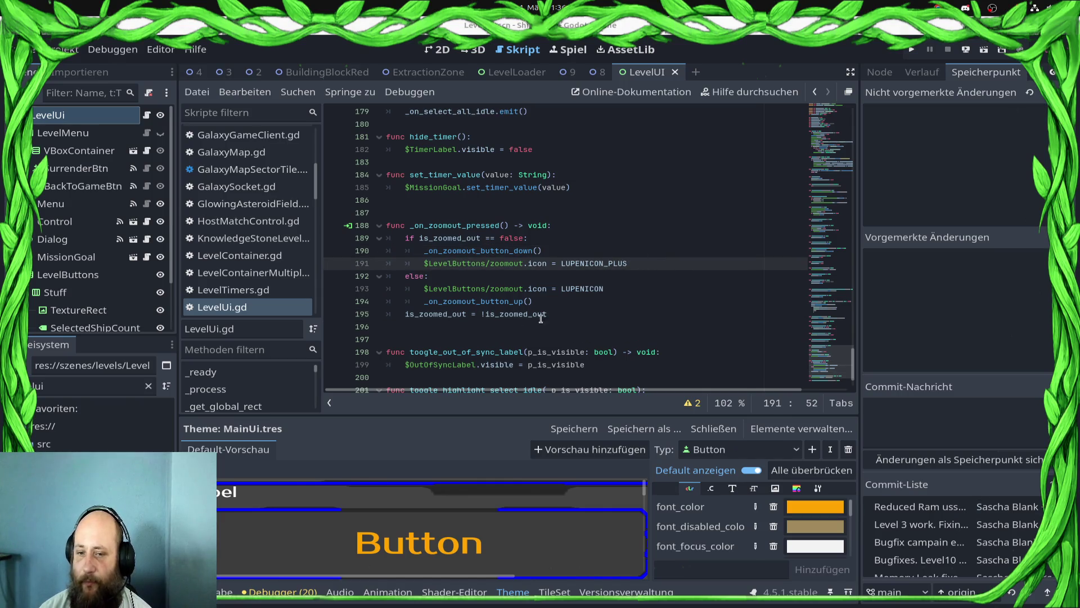
Step: Move the caret through lines 191–194 and select the _on_zoomout_button_up name
scroll(541, 318, up, 2)
click(678, 315)
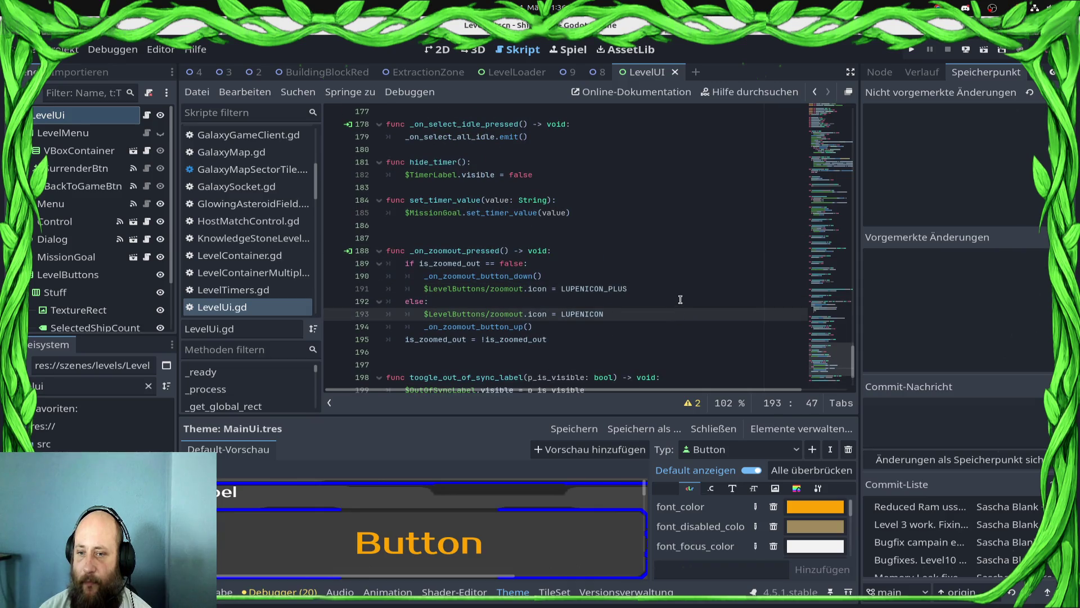
click(680, 299)
click(663, 290)
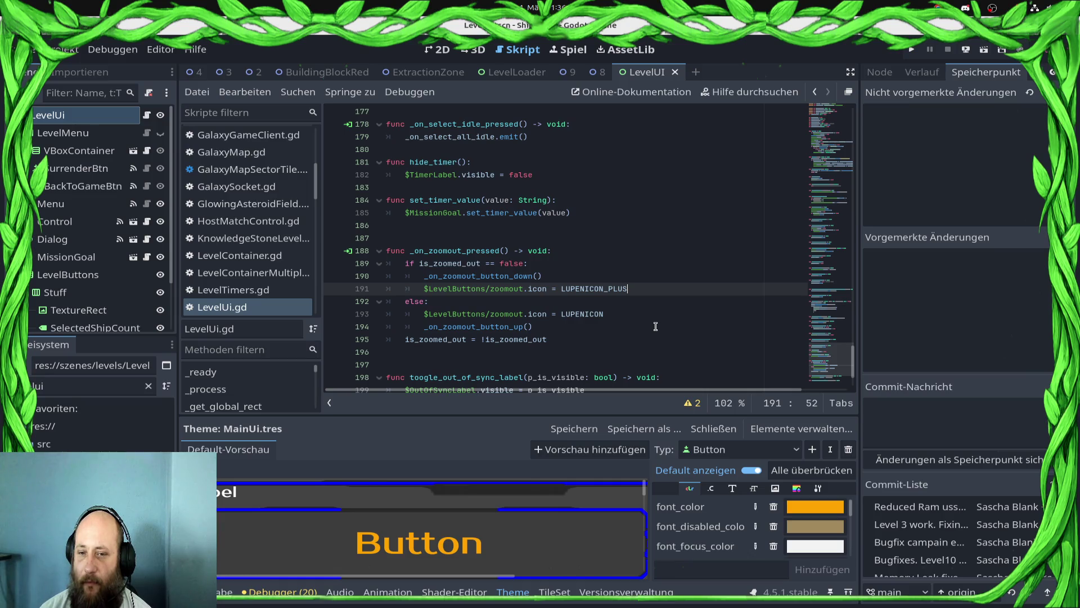
click(505, 327)
double_click(506, 327)
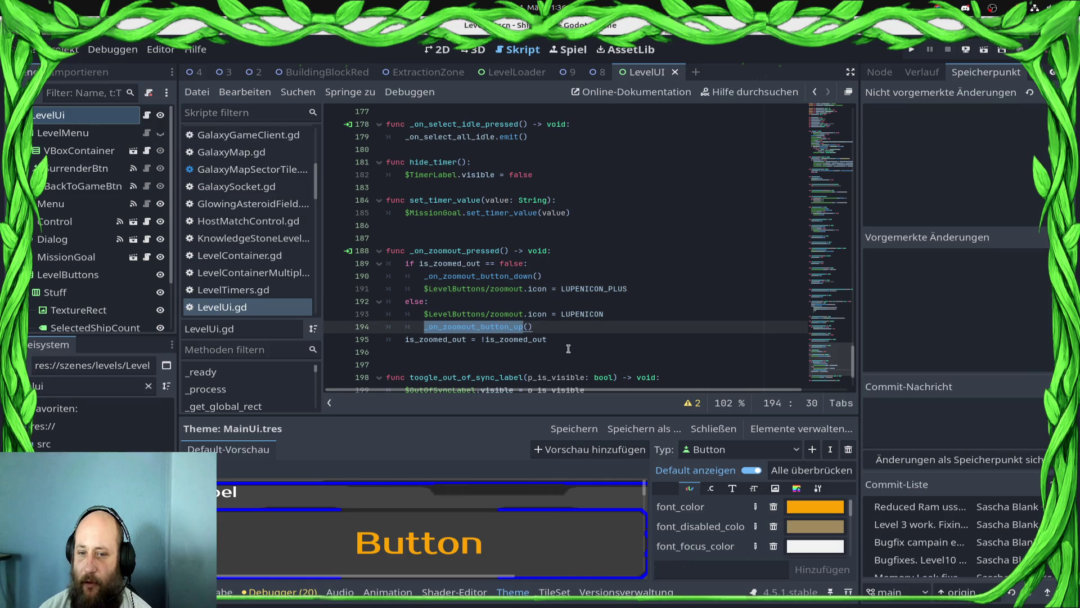